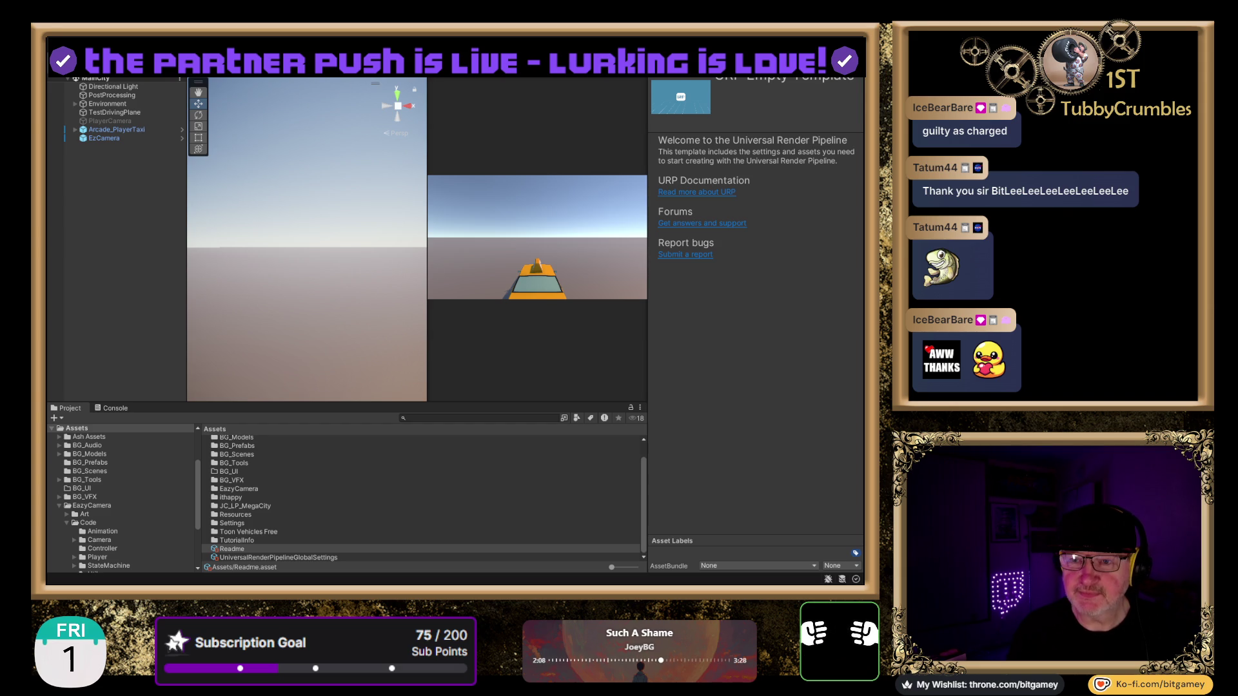
# Step: Frame Arcade_PlayerTaxi, switch to Top view and zoom out, widen the Scene panel, then deselect
pyautogui.click(106, 131)
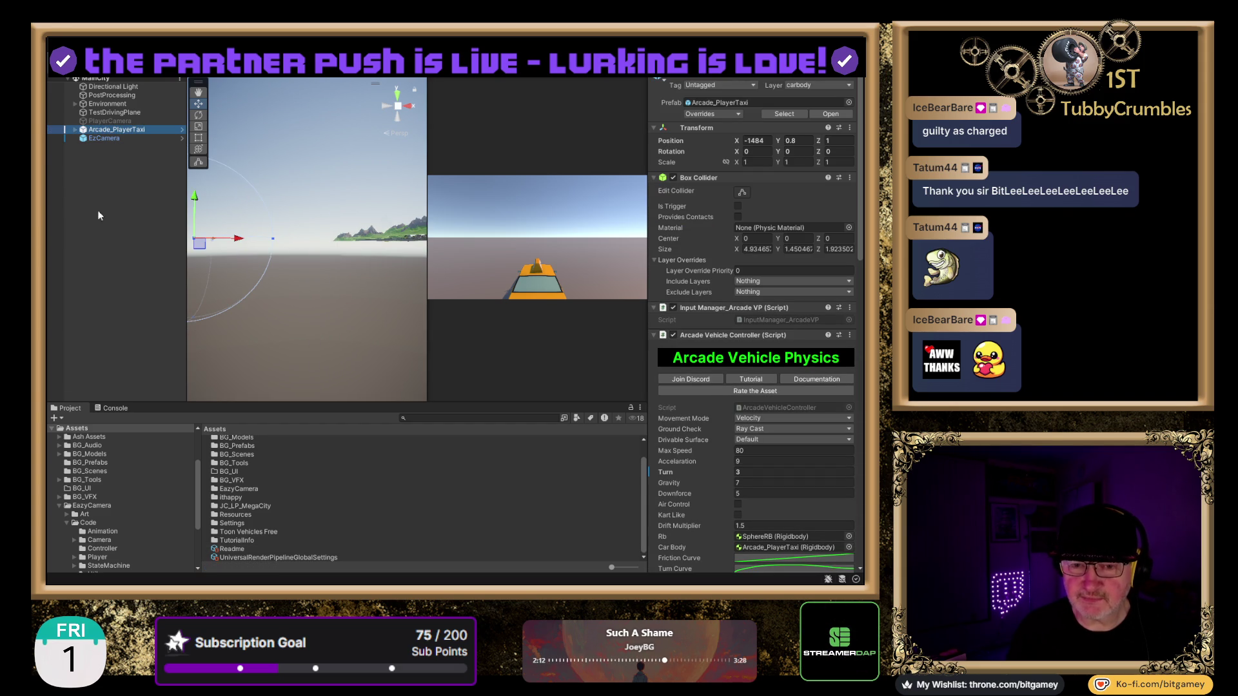
pyautogui.press('f')
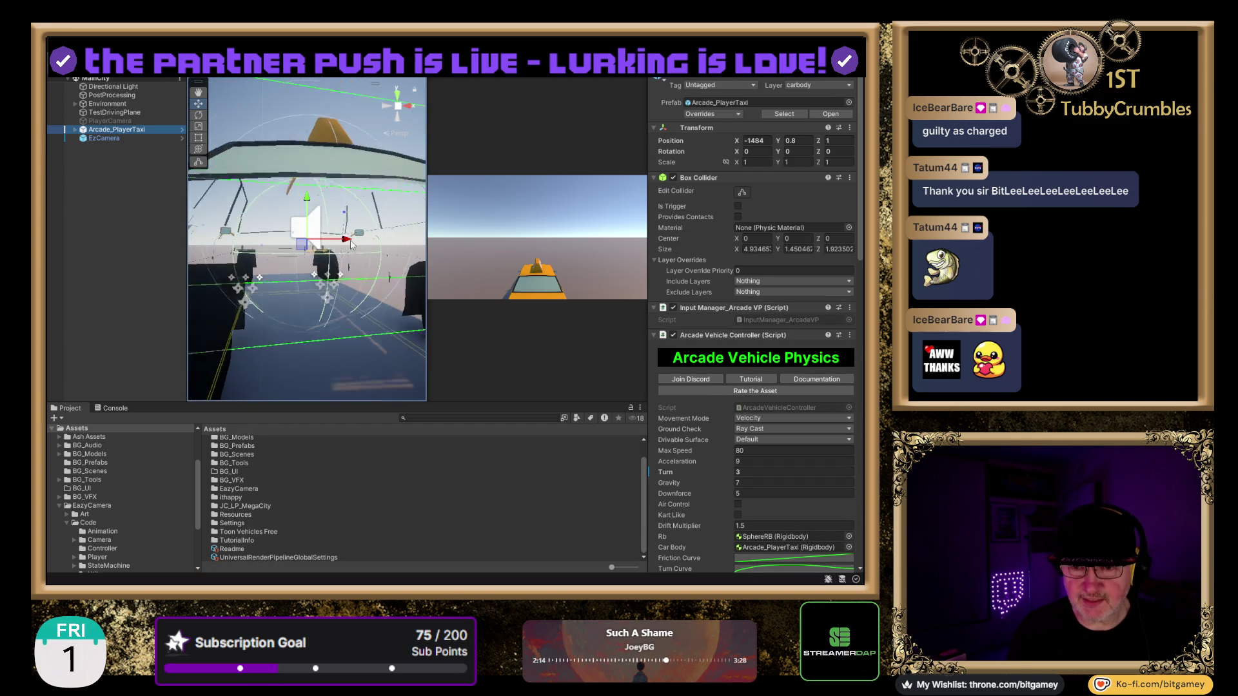
pyautogui.moveTo(340, 233)
pyautogui.mouseDown()
pyautogui.moveTo(242, 152)
pyautogui.moveTo(340, 141)
pyautogui.moveTo(374, 120)
pyautogui.mouseUp()
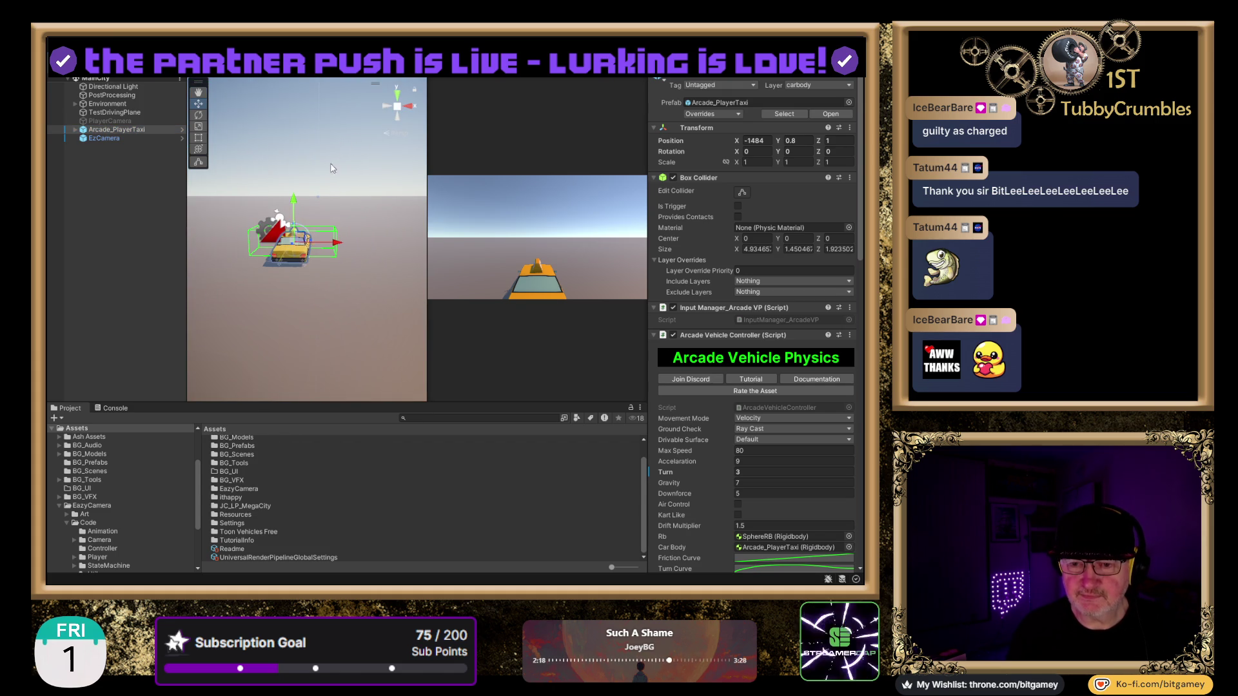
pyautogui.click(399, 94)
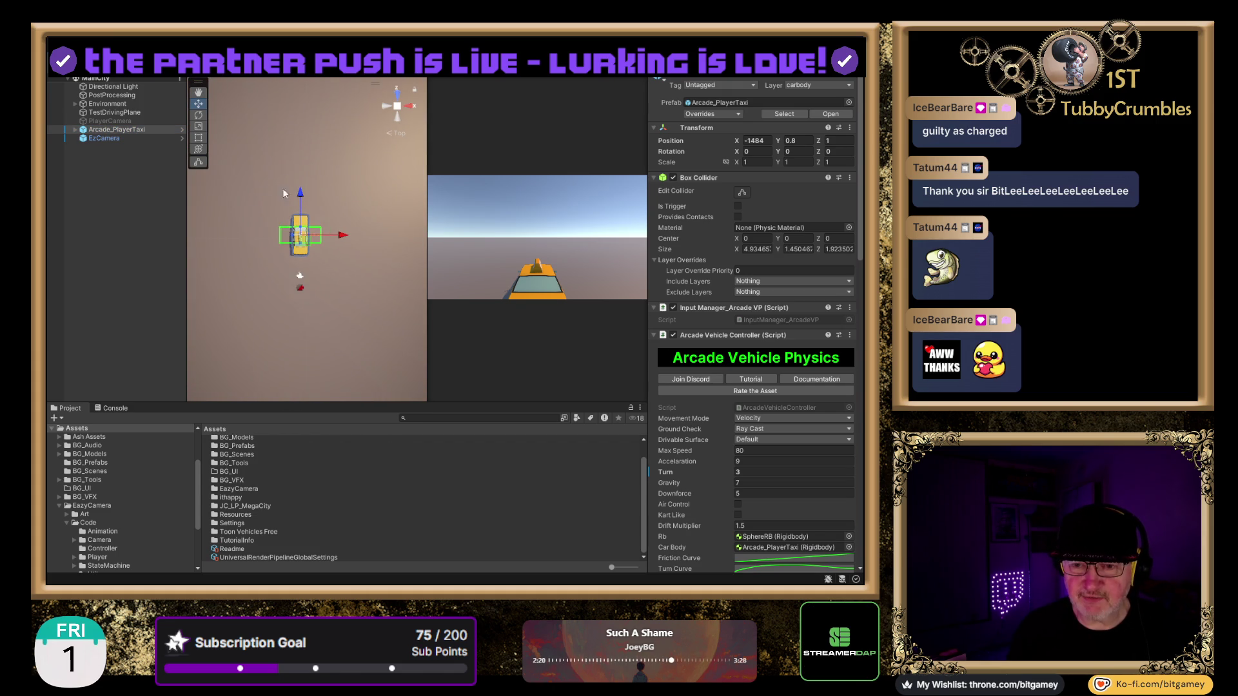
pyautogui.scroll(-2, 288, 195)
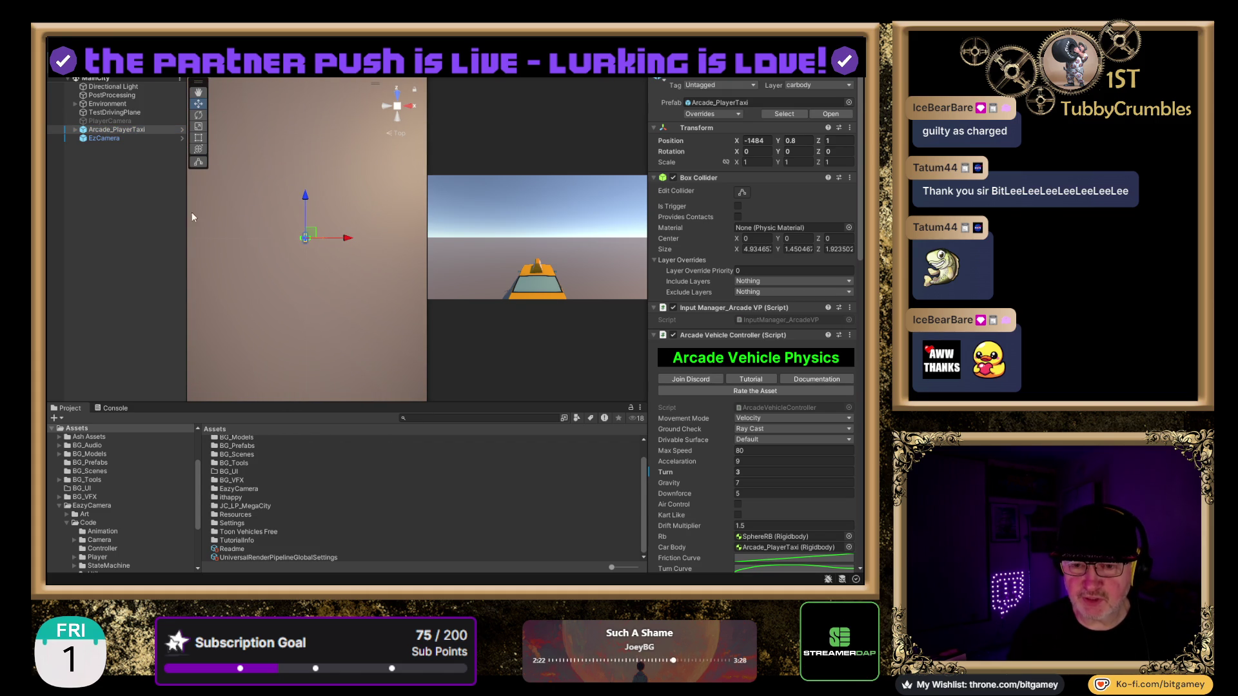
pyautogui.moveTo(188, 216); pyautogui.dragTo(157, 218)
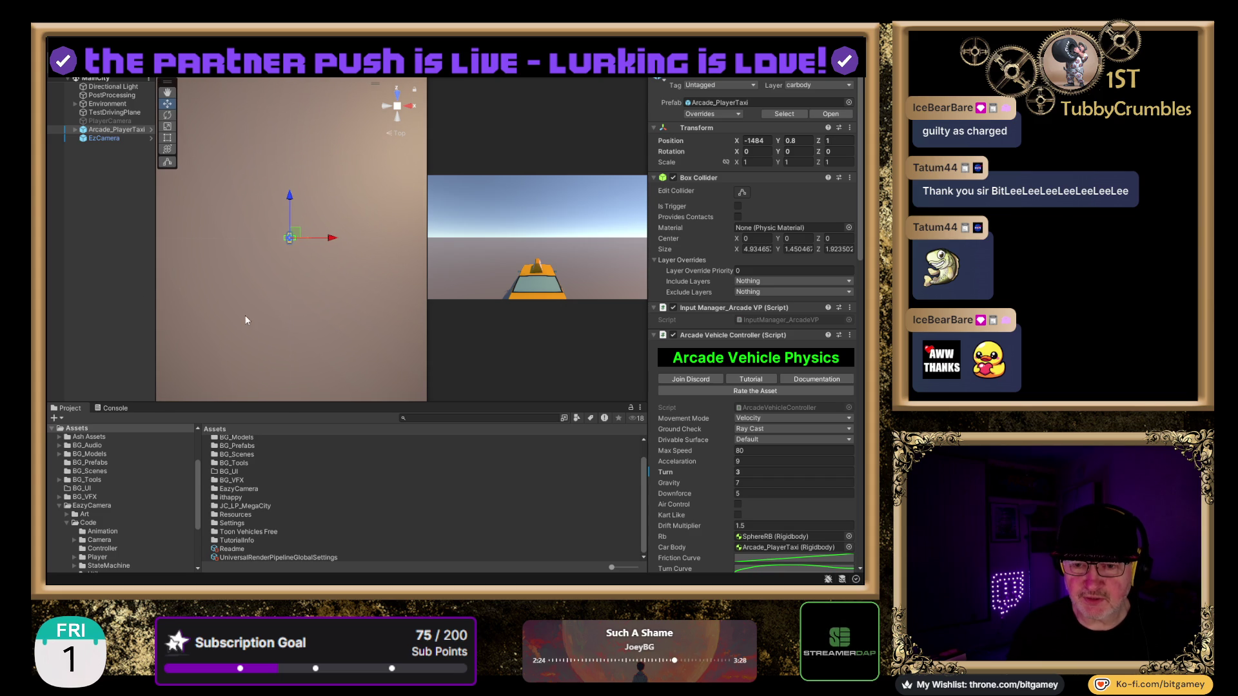
pyautogui.click(95, 292)
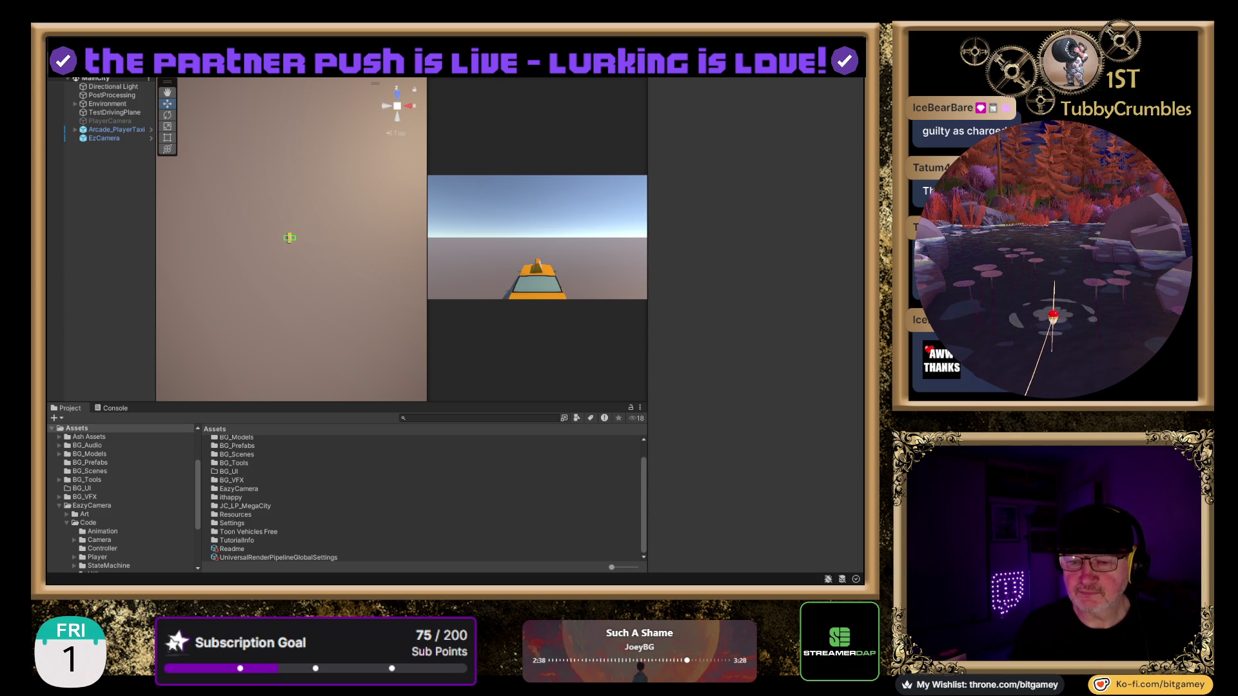
# Step: Run two Play-mode test drives of the taxi, ending each with Ctrl+P
pyautogui.hotkey('ctrl', 'p')
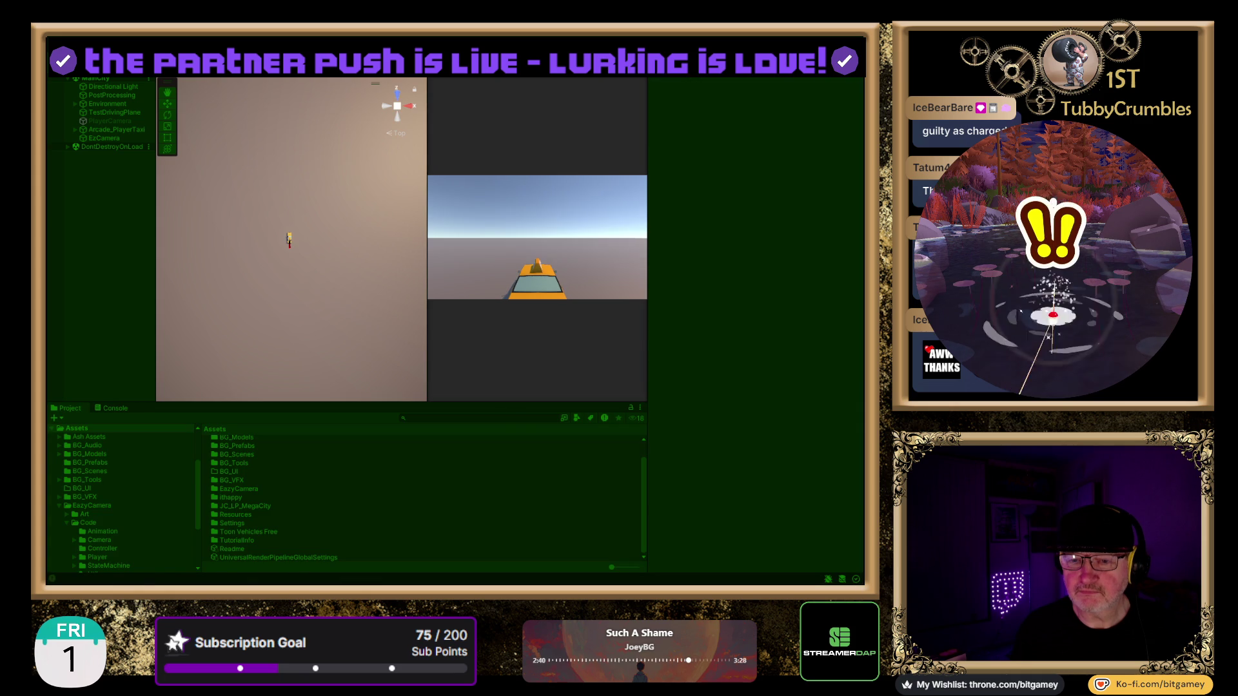
pyautogui.press('w')
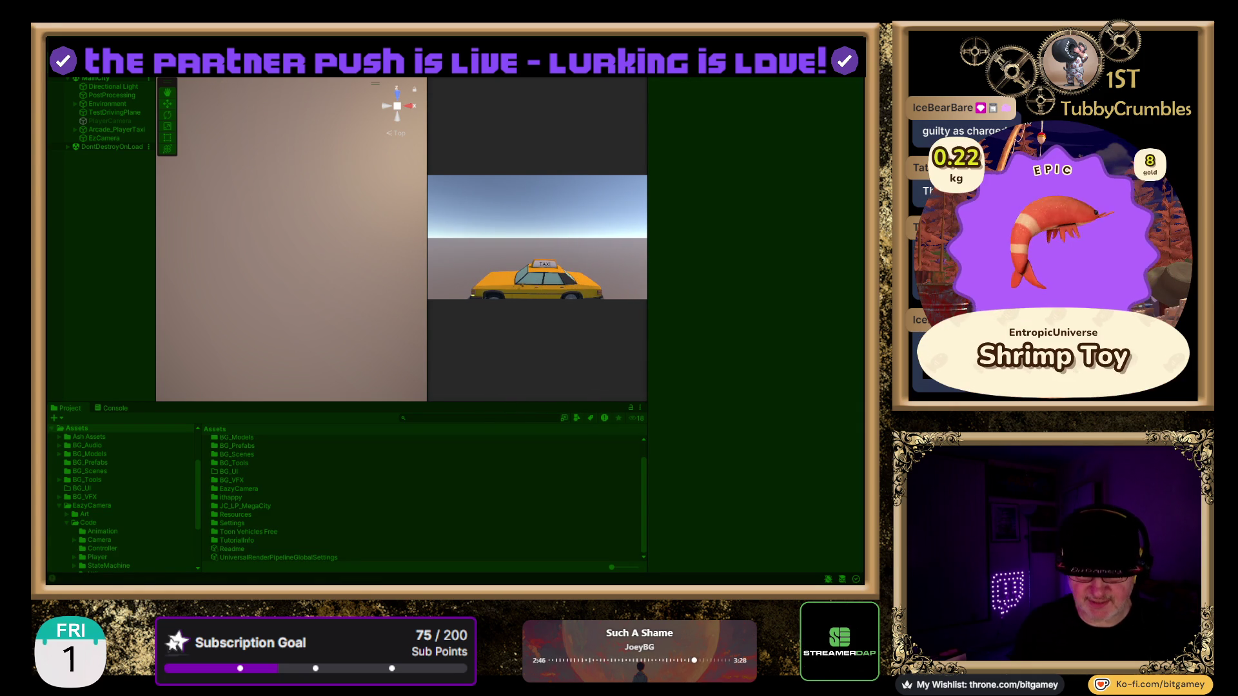
pyautogui.hotkey('ctrl', 'p')
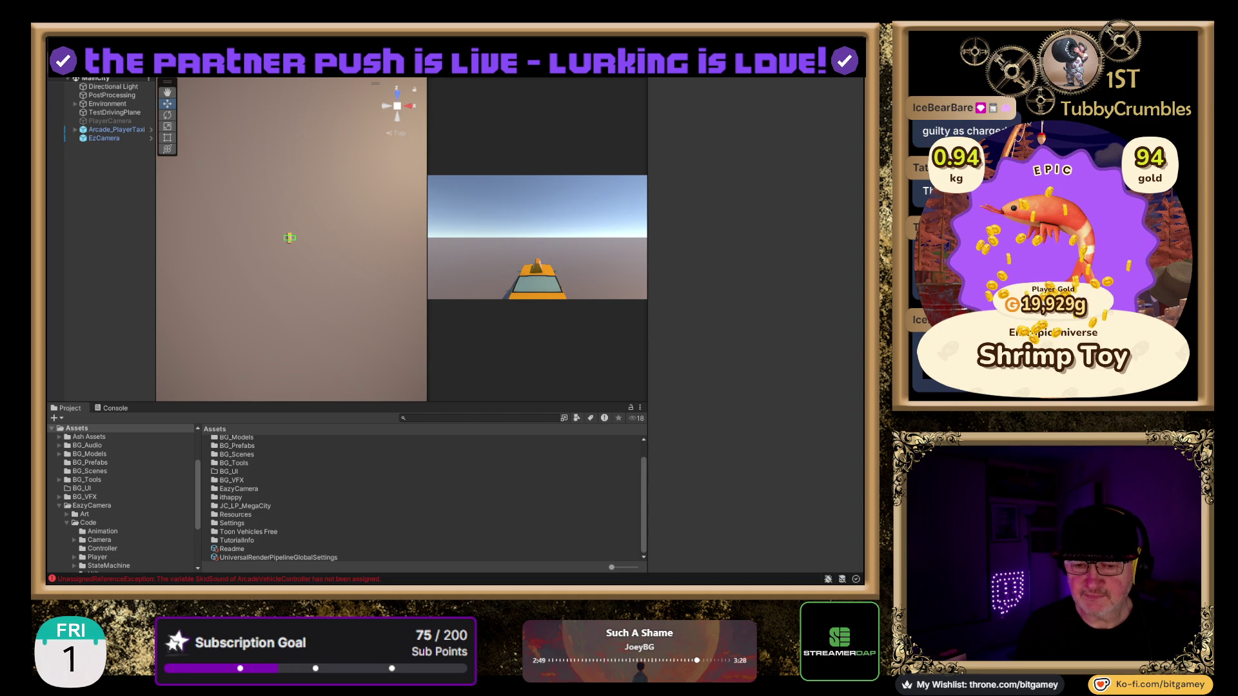
pyautogui.hotkey('ctrl', 'p')
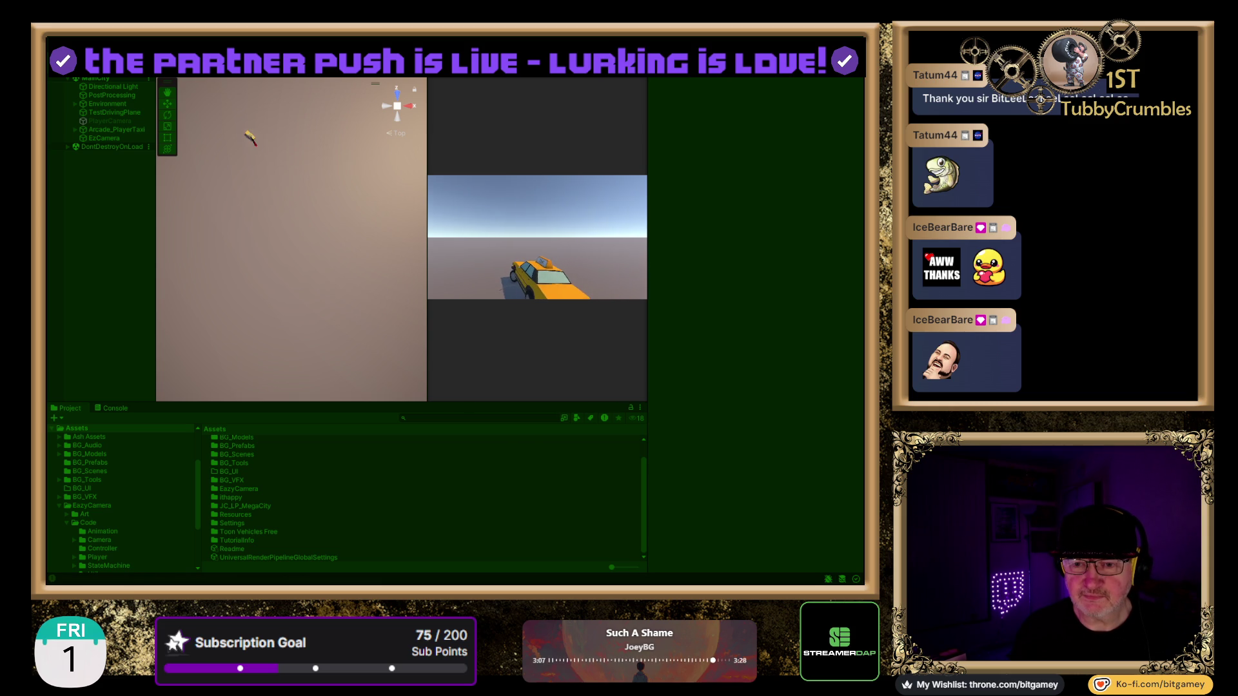
pyautogui.hotkey('ctrl', 'p')
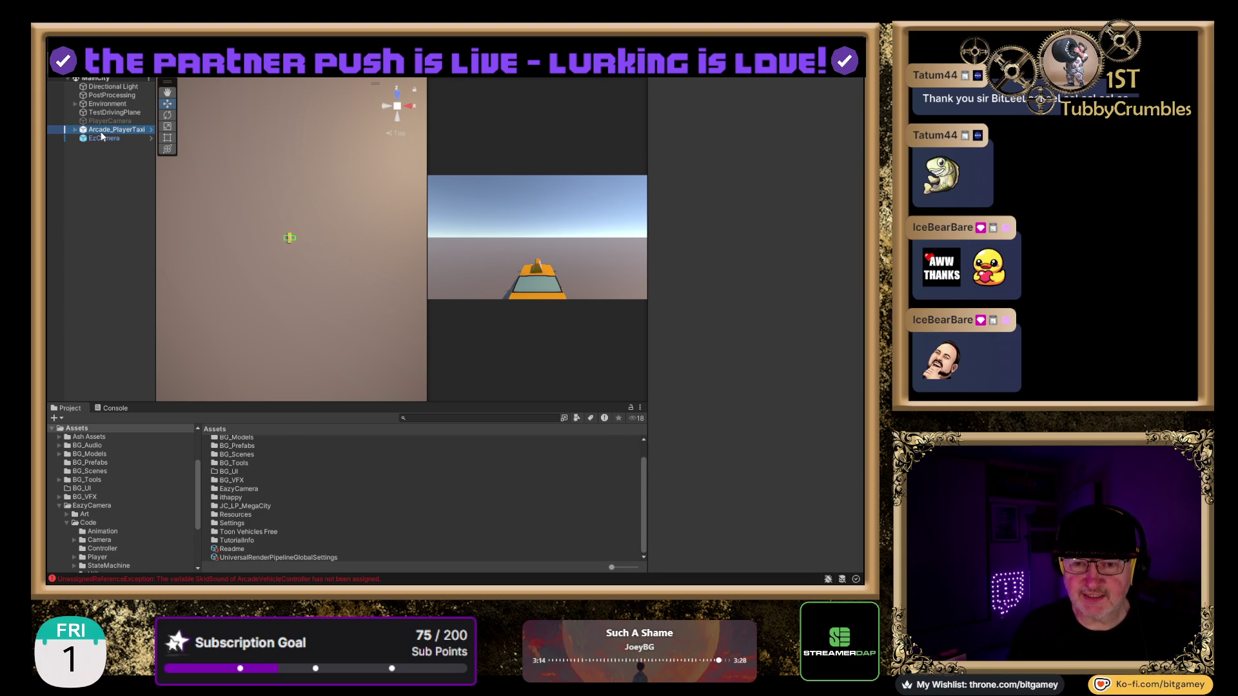
# Step: Set the Arcade Vehicle Controller's Turn to 10 and enter Play mode again
pyautogui.scroll(-10, 668, 431)
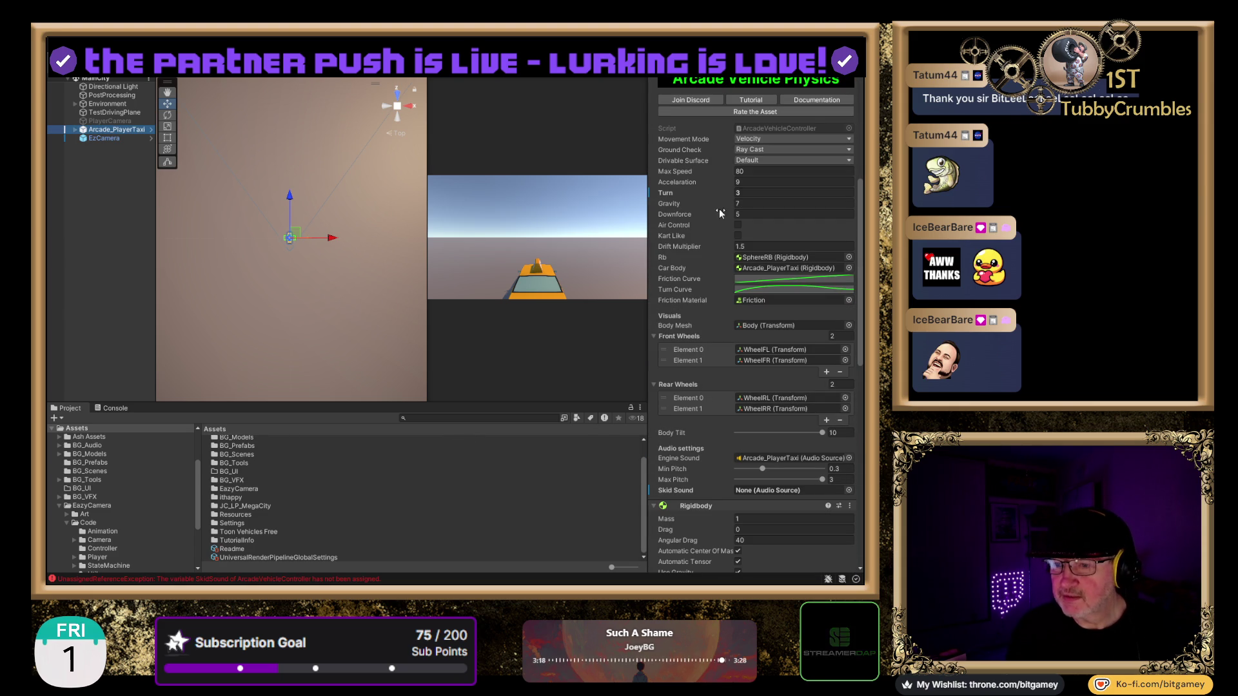
pyautogui.click(758, 192)
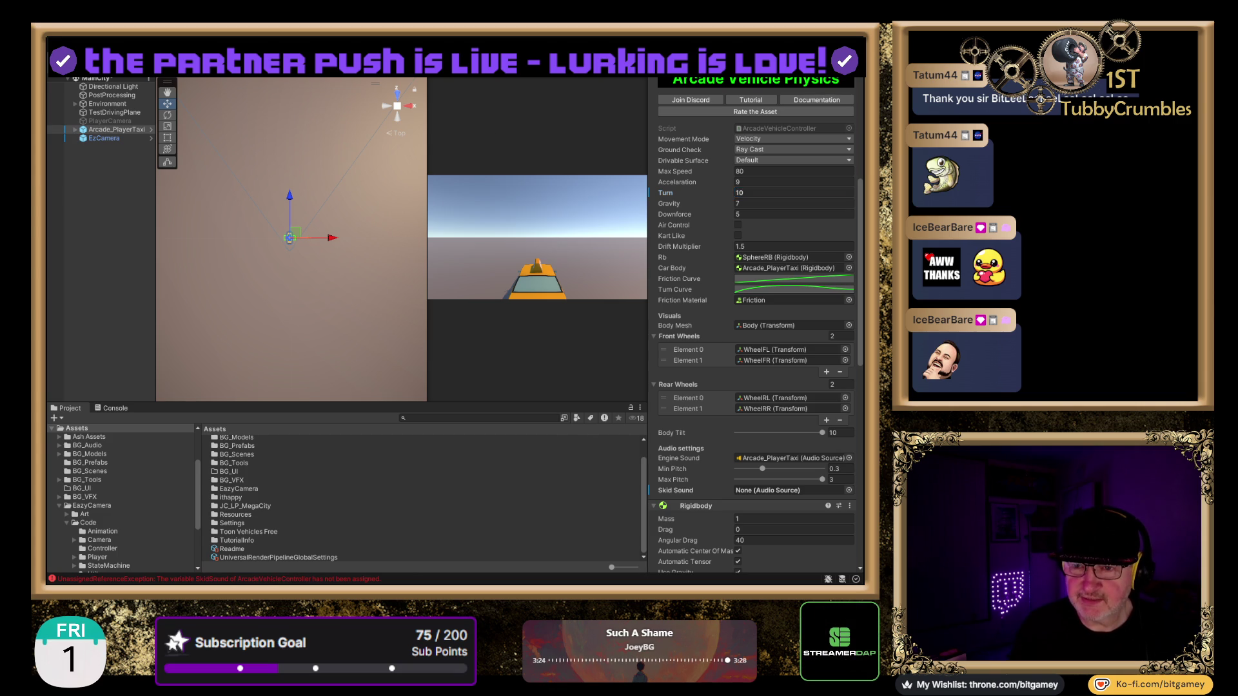
pyautogui.hotkey('ctrl', 'p')
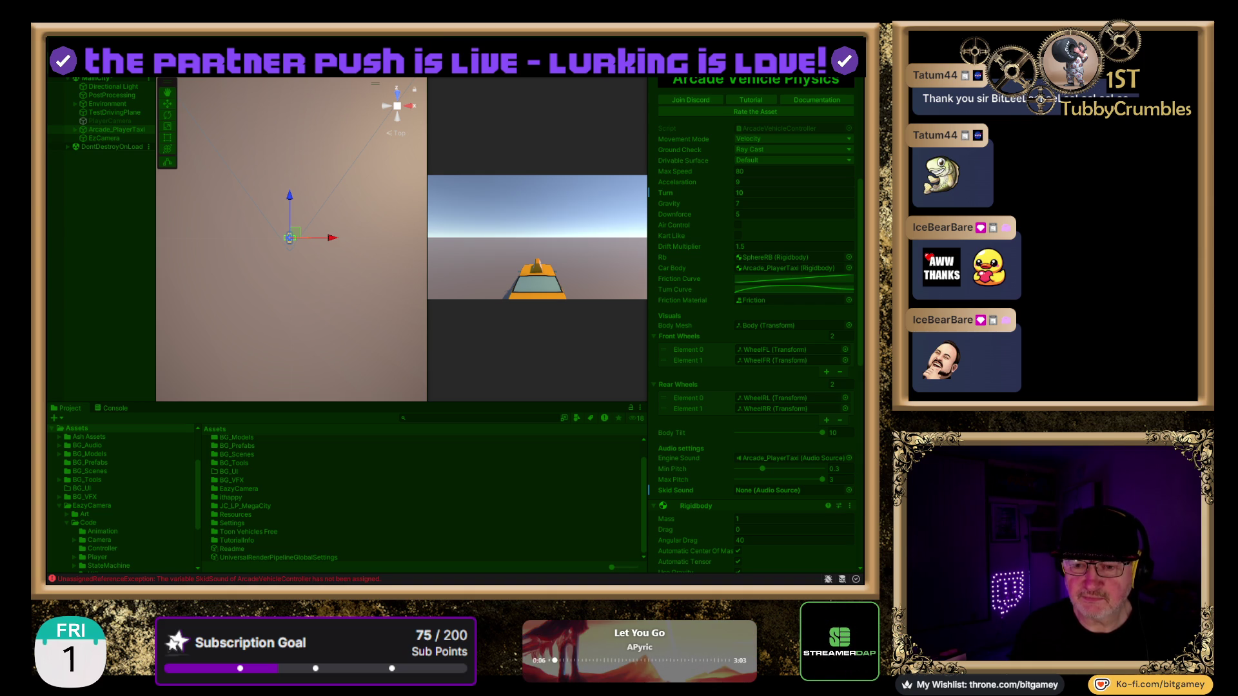
pyautogui.hotkey('ctrl', 'p')
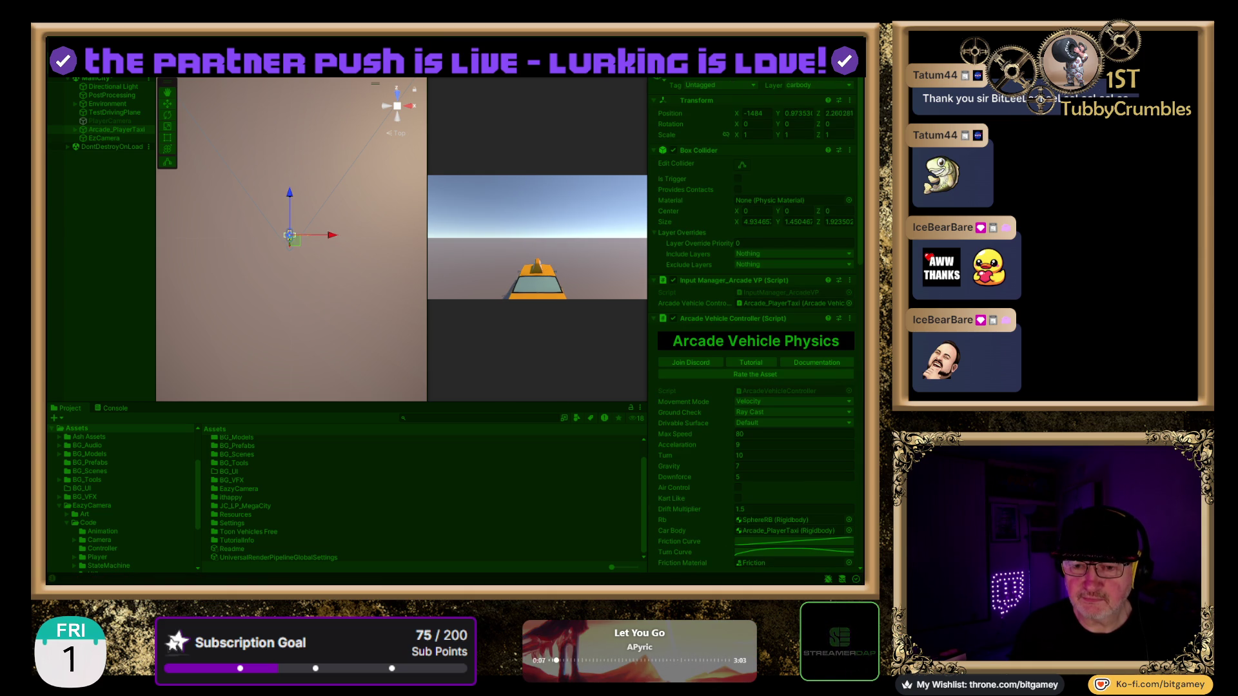
# Step: Steer the taxi through tight left-hand loops leaving skid marks, then drive straight ahead
pyautogui.press('w')
pyautogui.press('d')
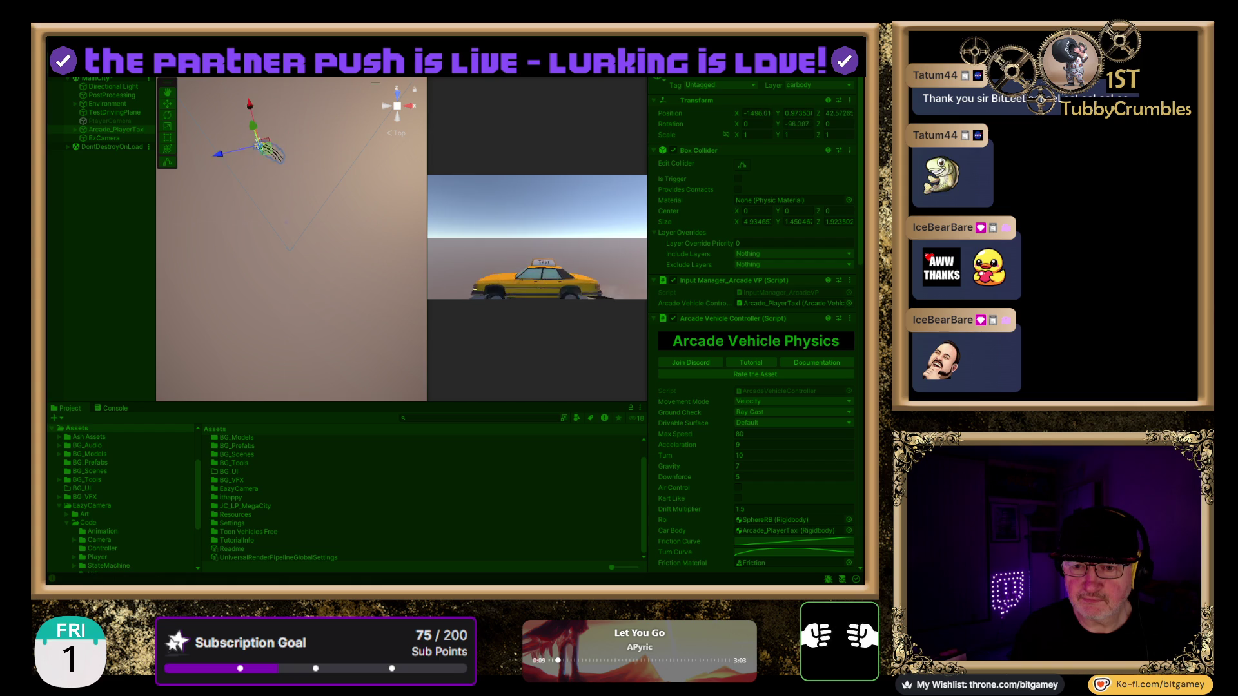
pyautogui.press('a')
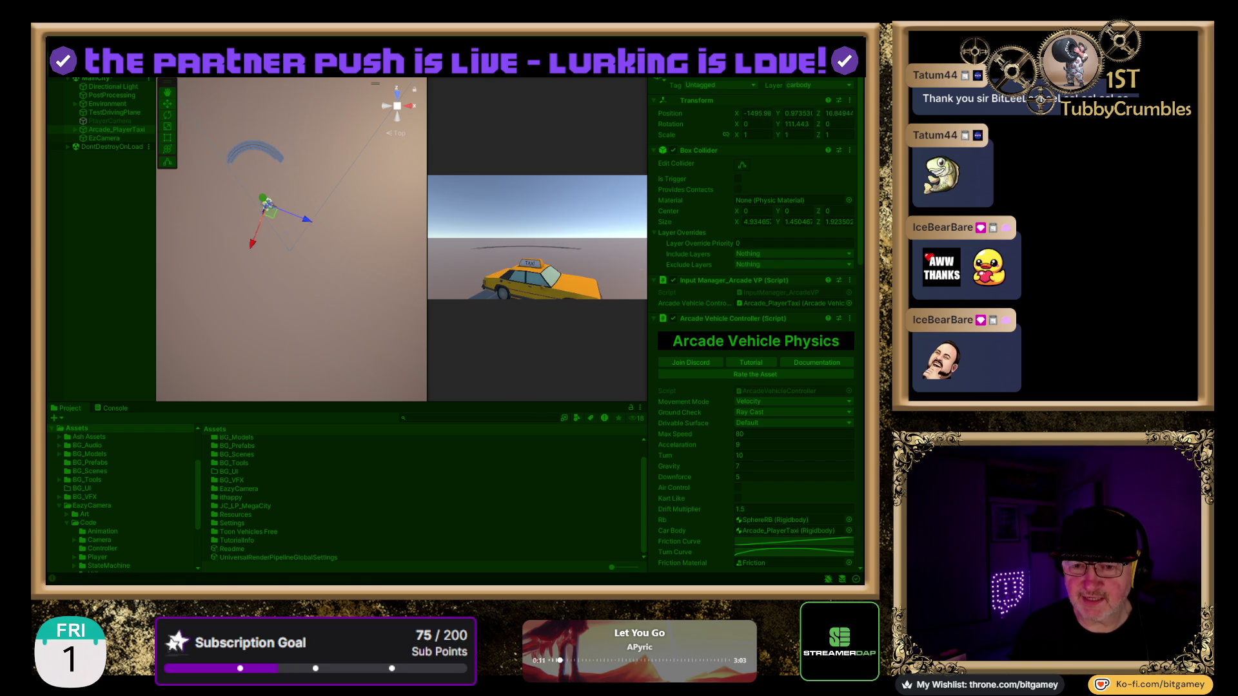
pyautogui.press('d')
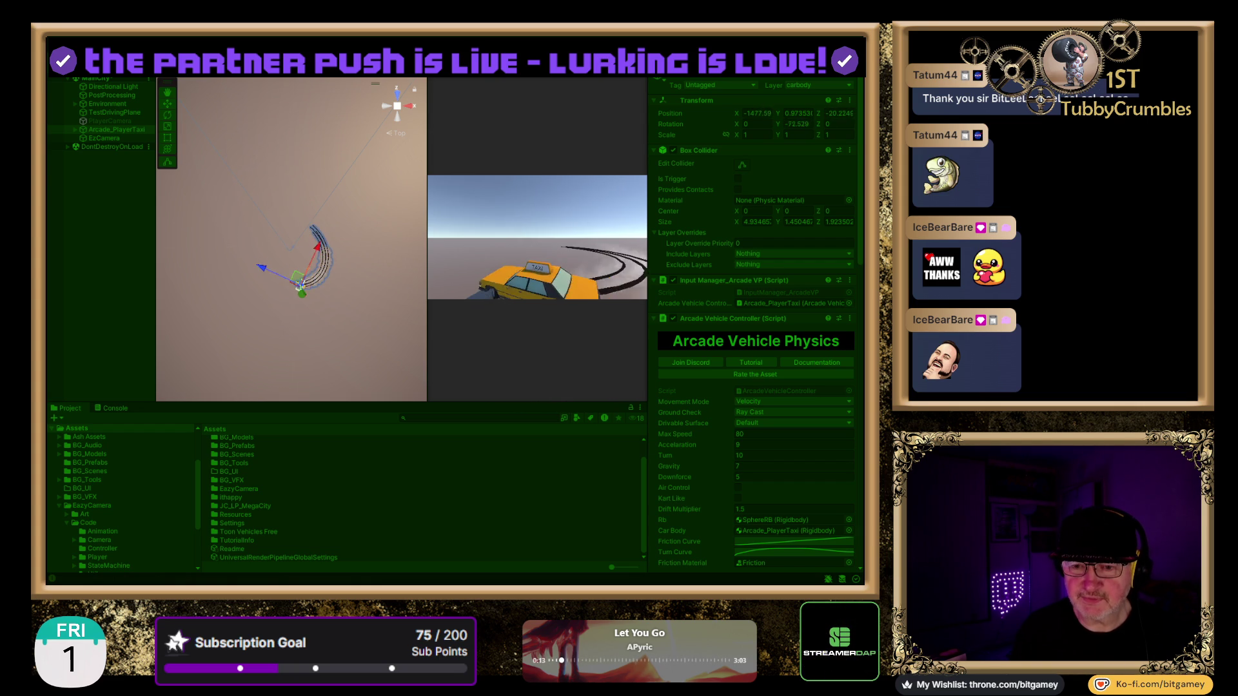
pyautogui.press('d')
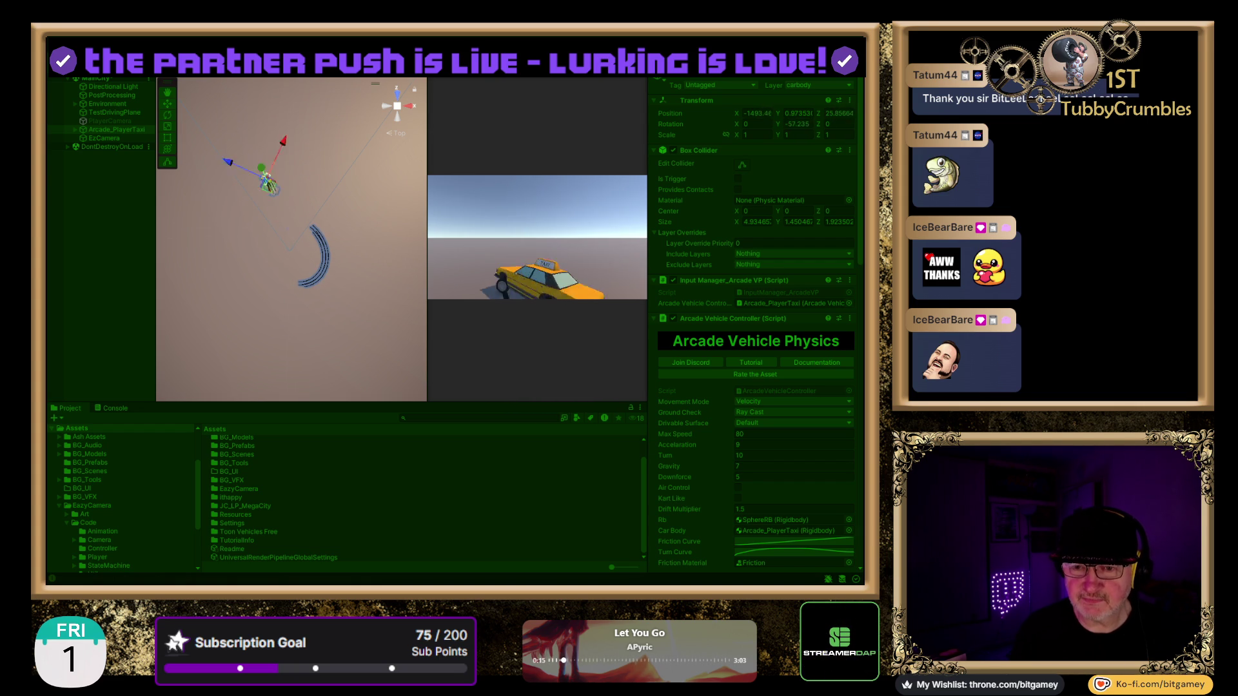
pyautogui.press('a')
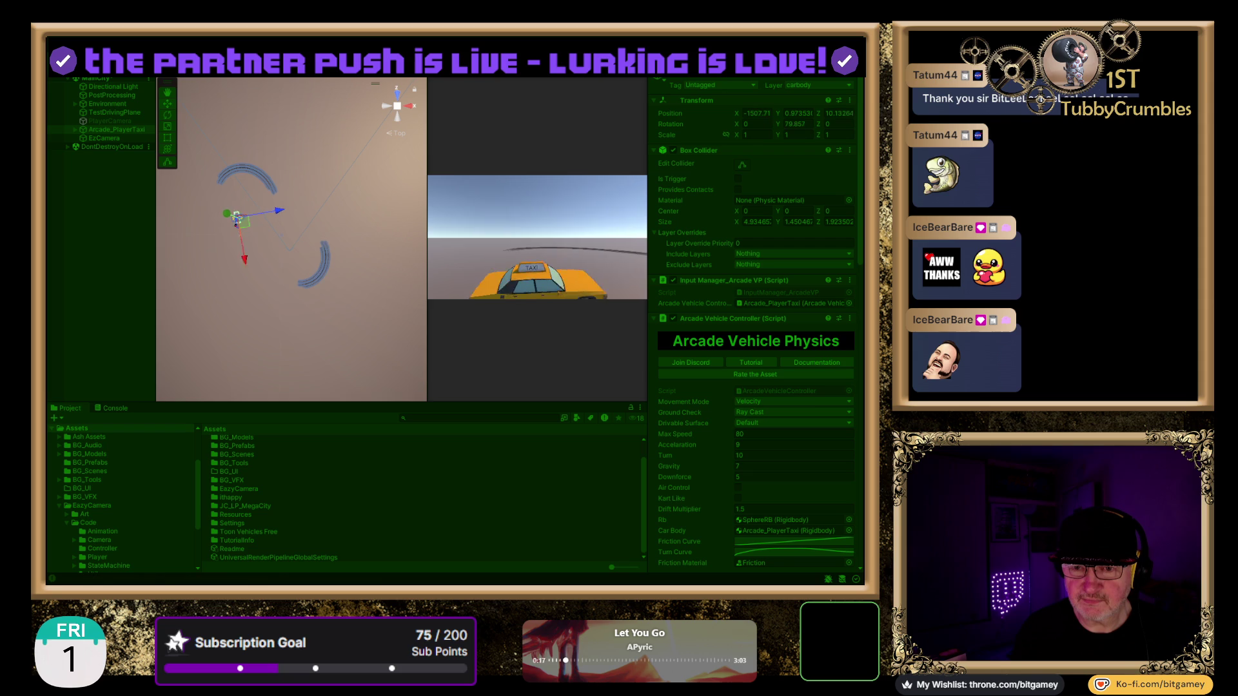
pyautogui.press('a')
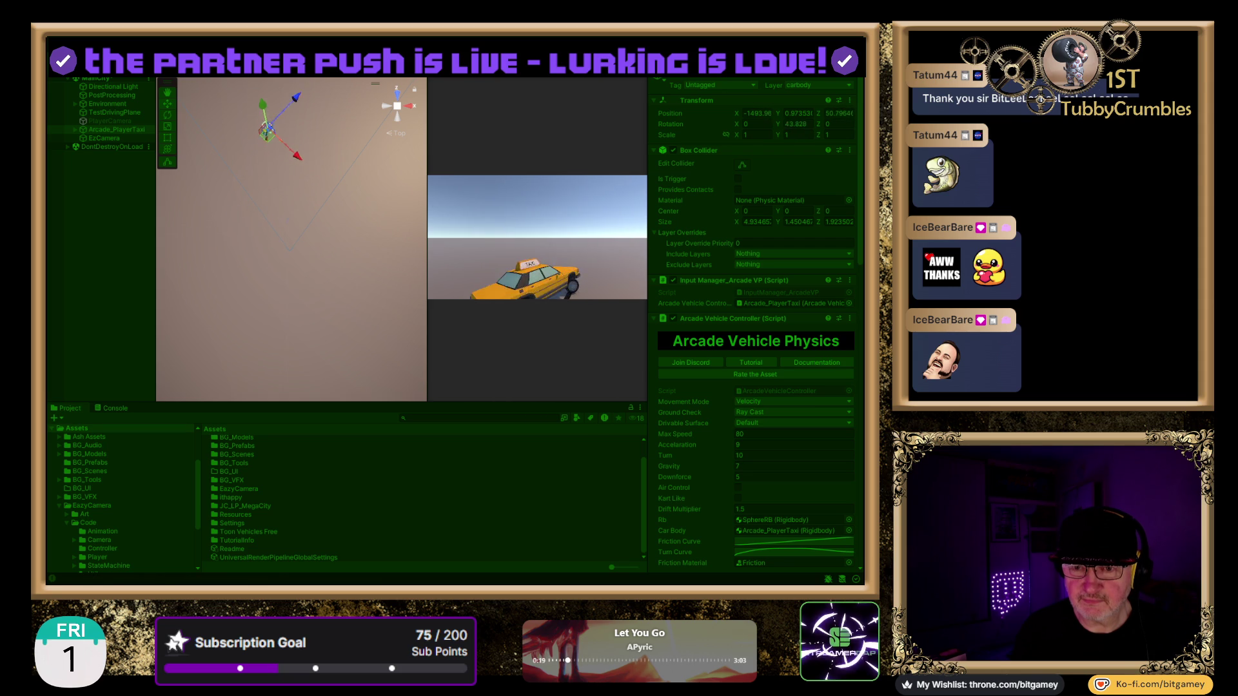
pyautogui.press('a')
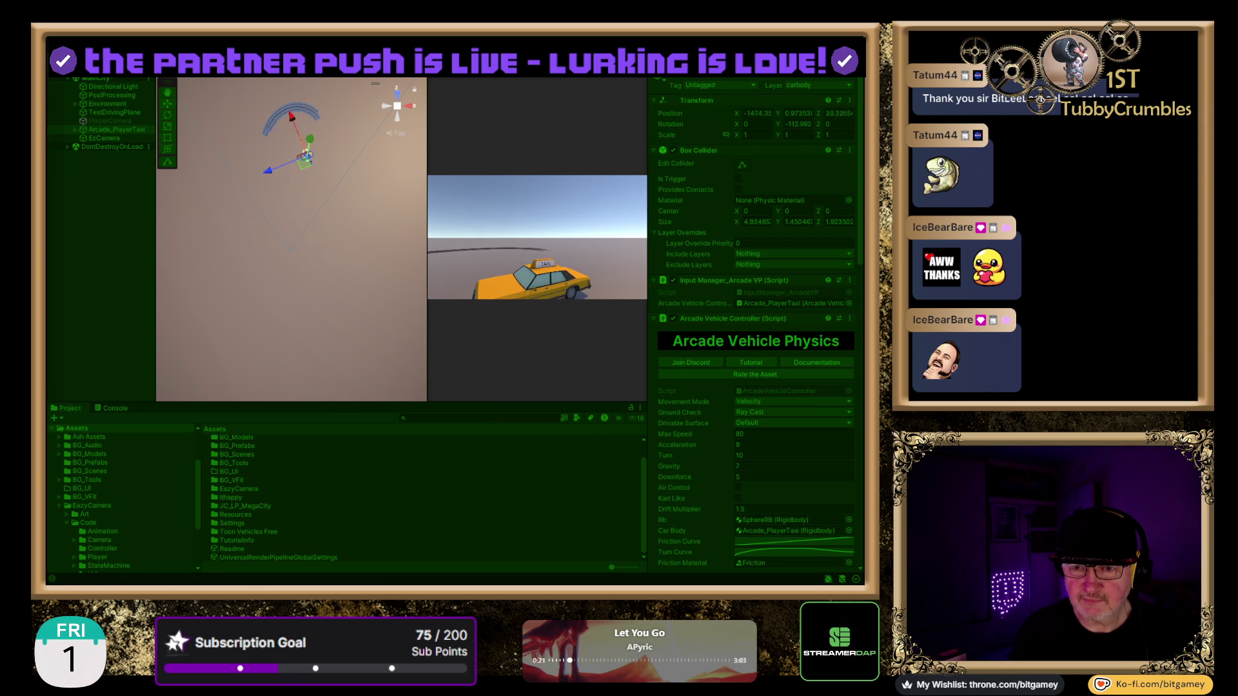
pyautogui.press('a')
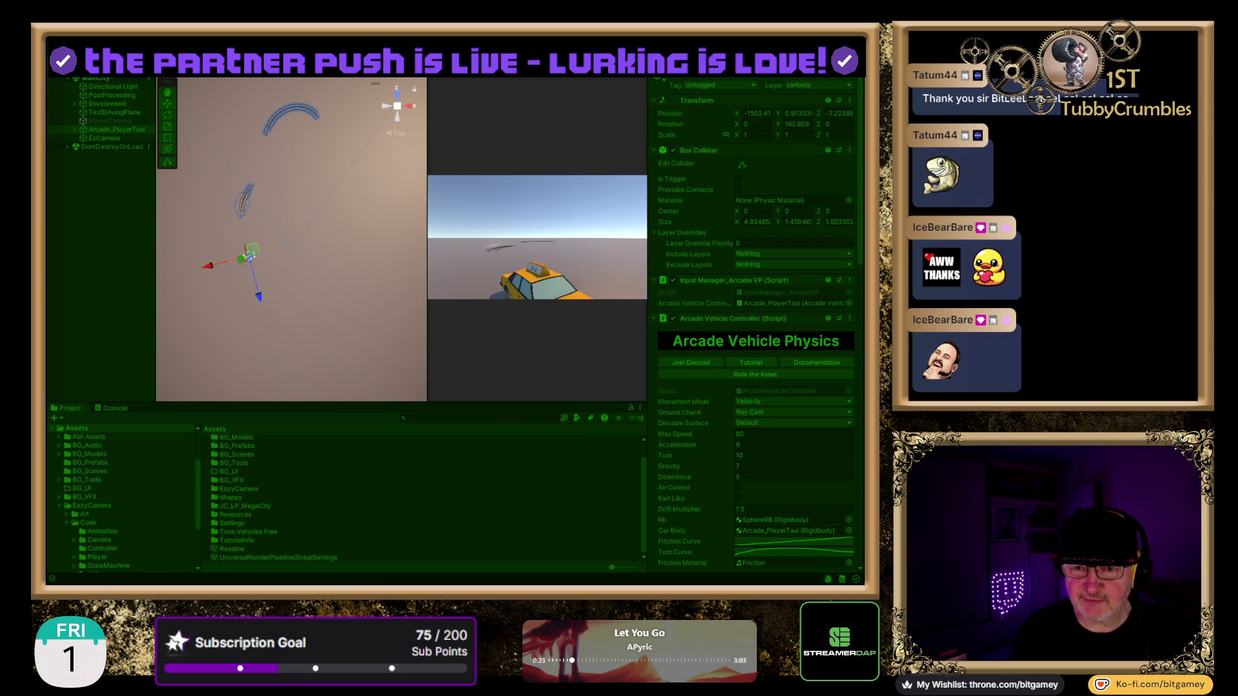
pyautogui.press('a')
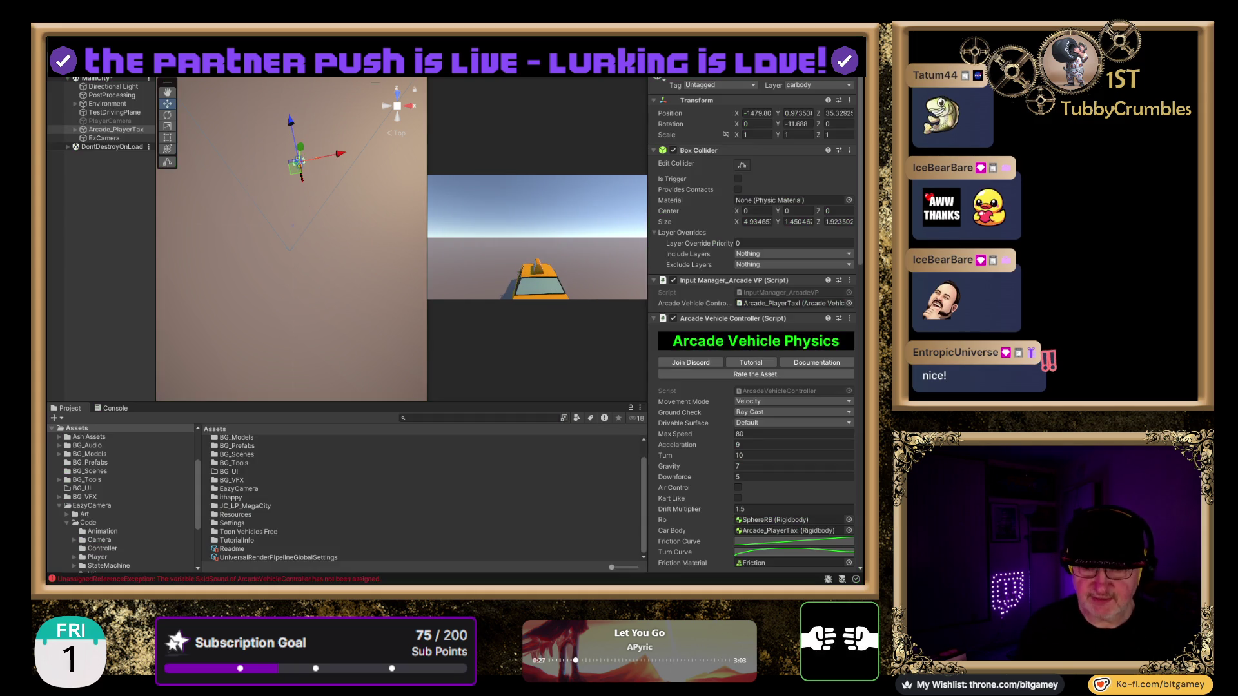
# Step: Show the Console, view the first SkidSound error's stack trace, then re-enter Play mode
pyautogui.click(116, 409)
pyautogui.click(256, 441)
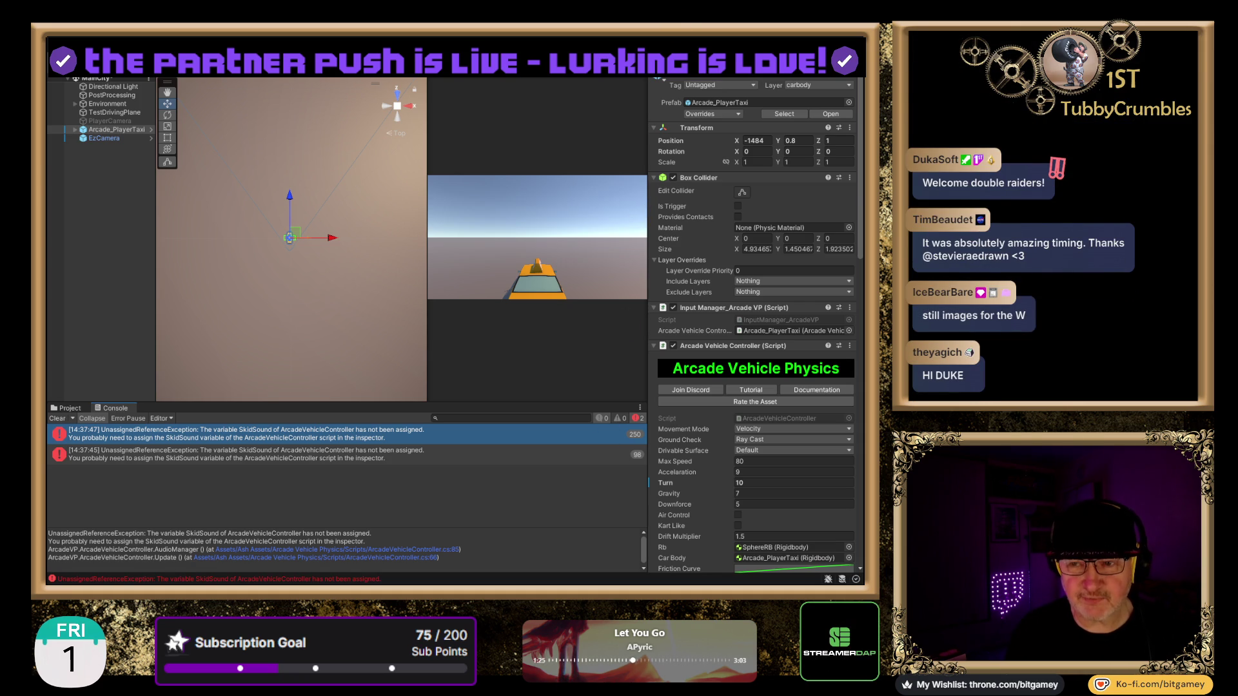
pyautogui.hotkey('ctrl', 'p')
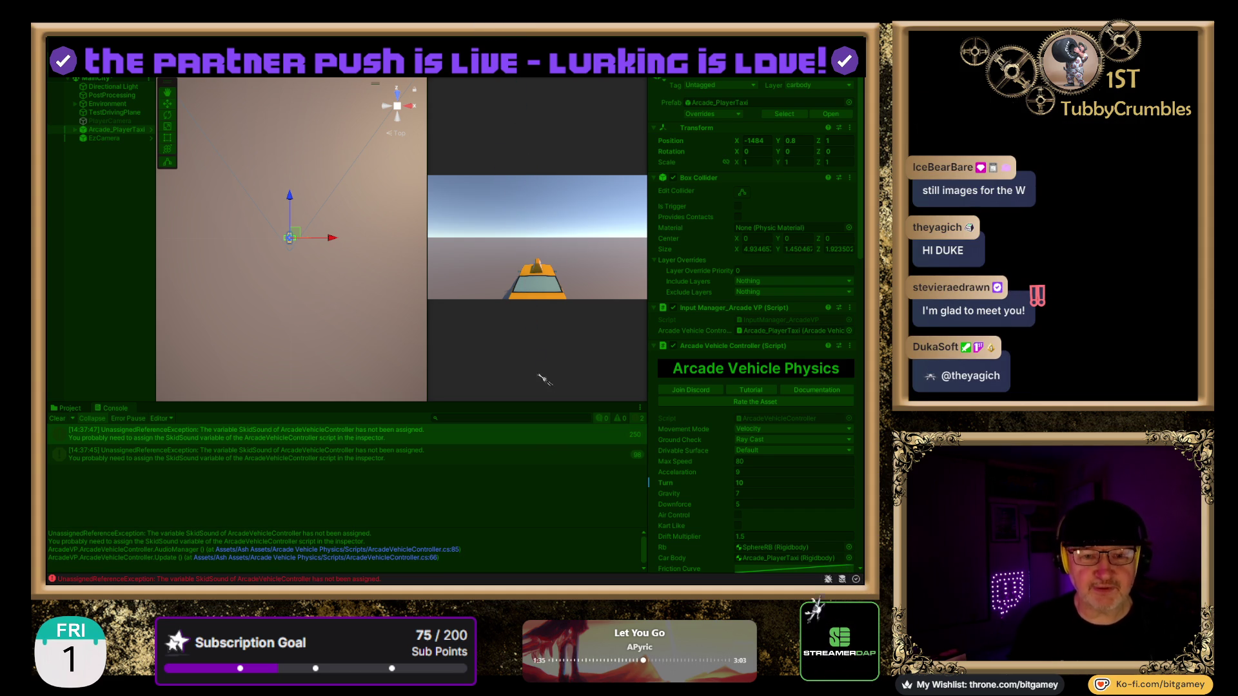
# Step: Drive the taxi through skidding left turns and a right turn, then exit Play mode
pyautogui.hotkey('ctrl', 'p')
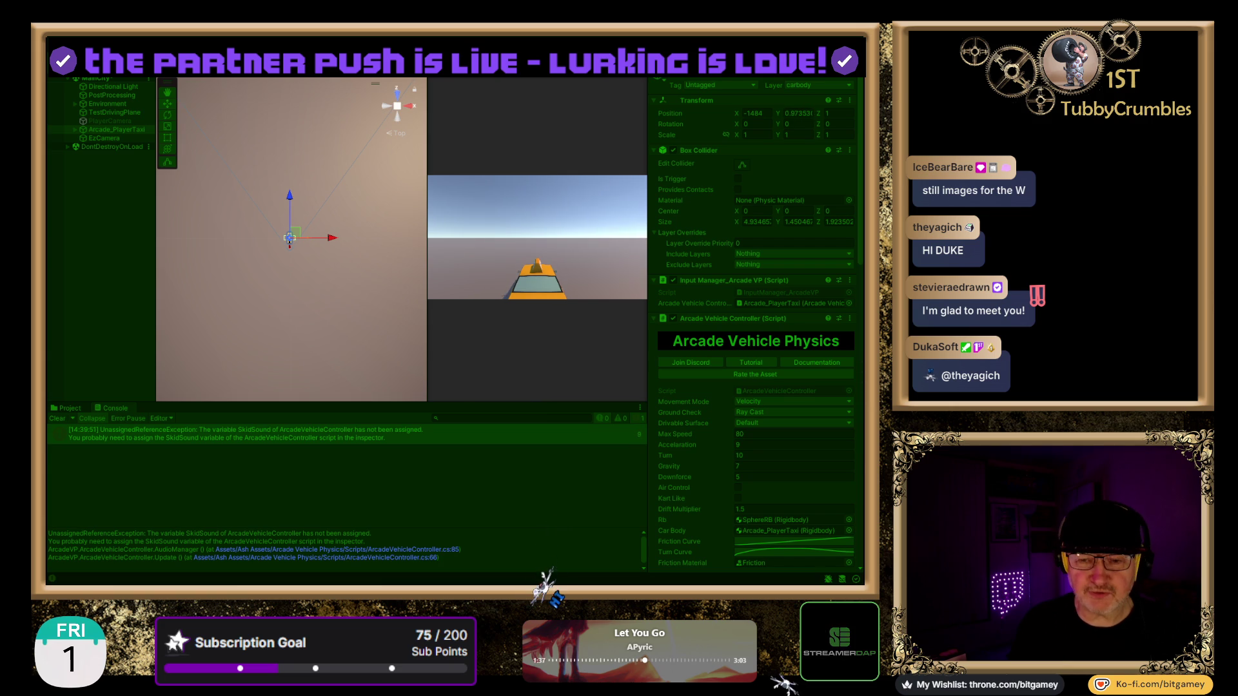
pyautogui.press('Up')
pyautogui.press('Left')
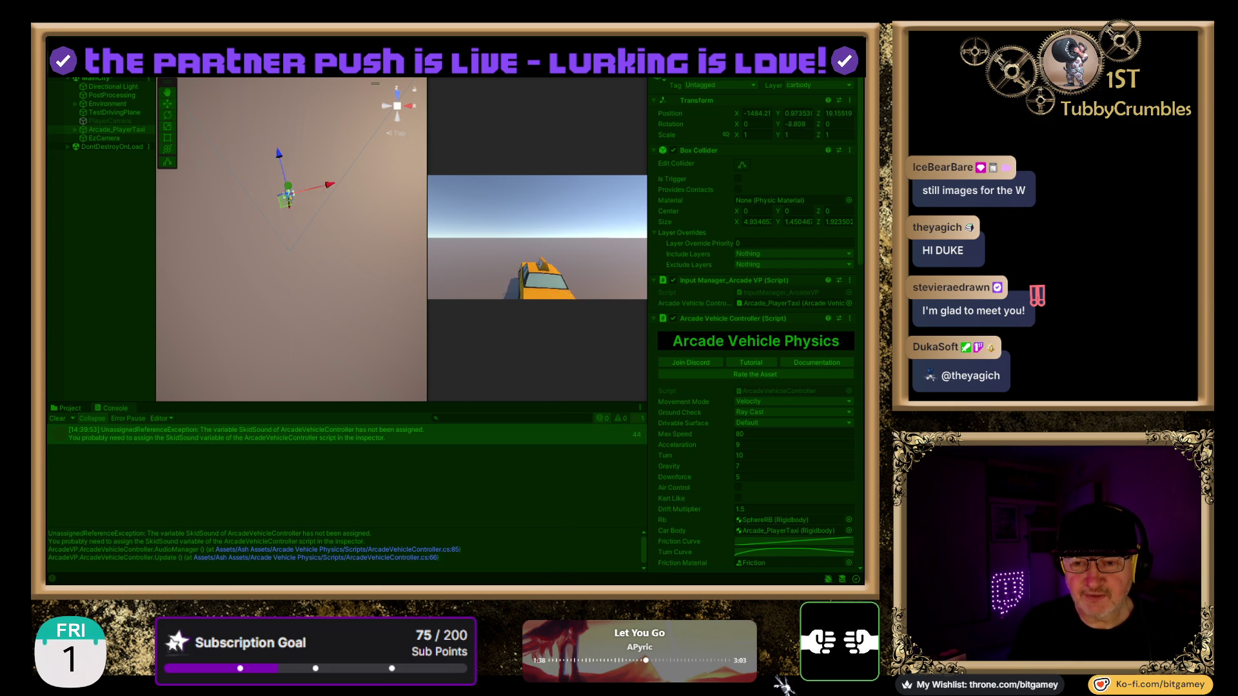
pyautogui.press('Up')
pyautogui.press('Left')
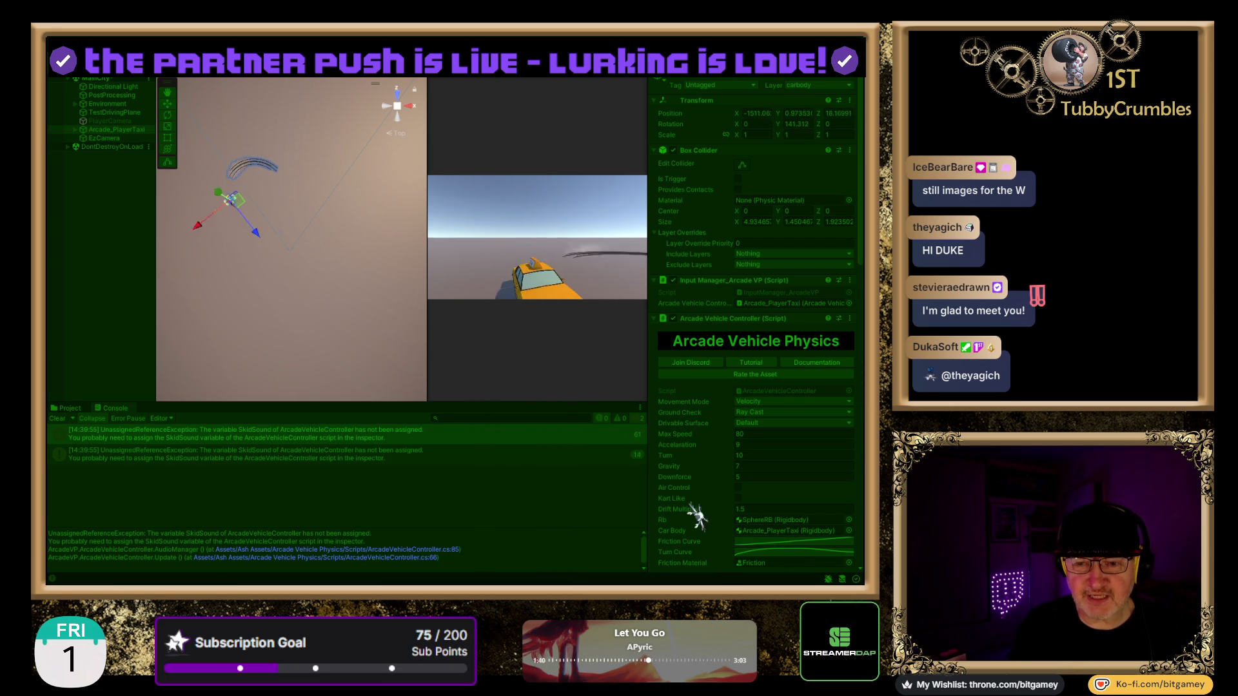
pyautogui.press('Up')
pyautogui.press('Left')
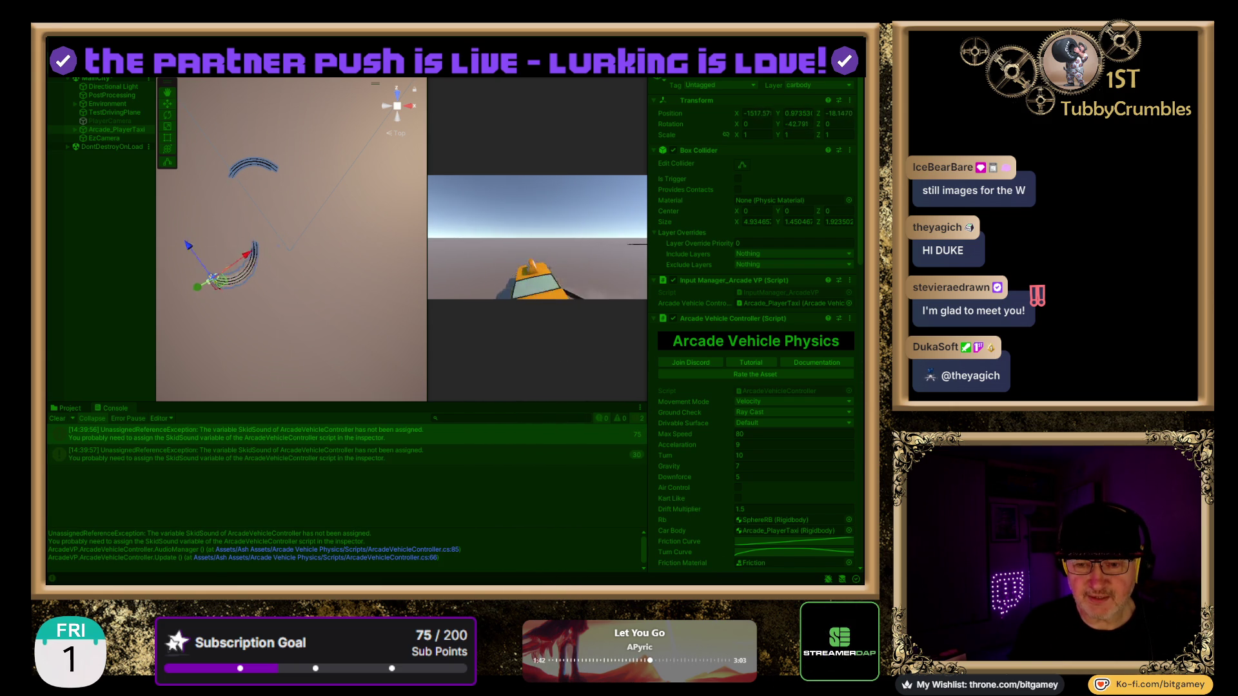
pyautogui.press('Up')
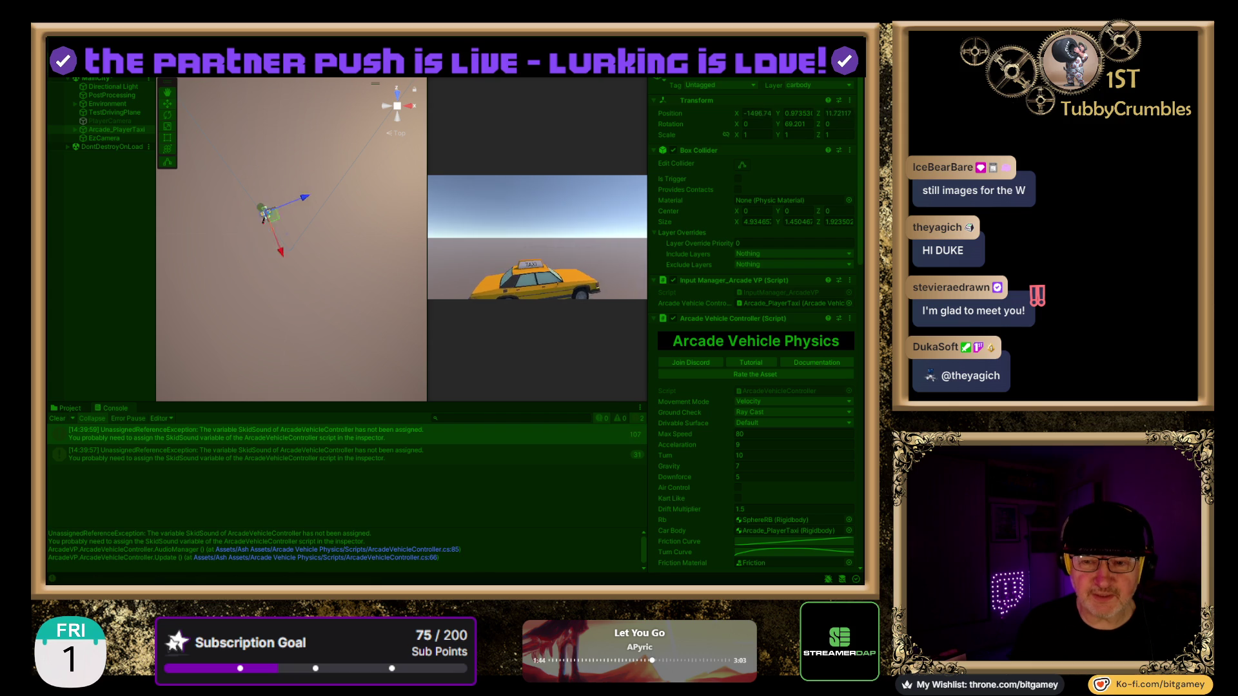
pyautogui.press('Up')
pyautogui.press('Right')
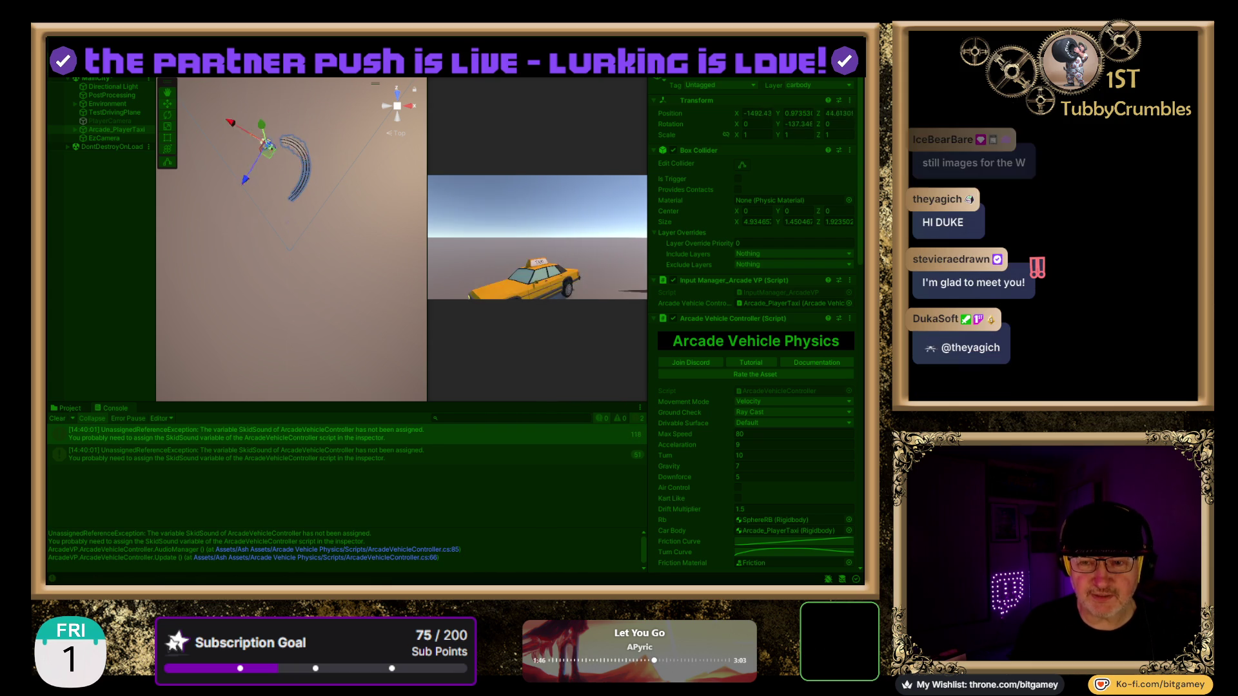
pyautogui.hotkey('ctrl', 'p')
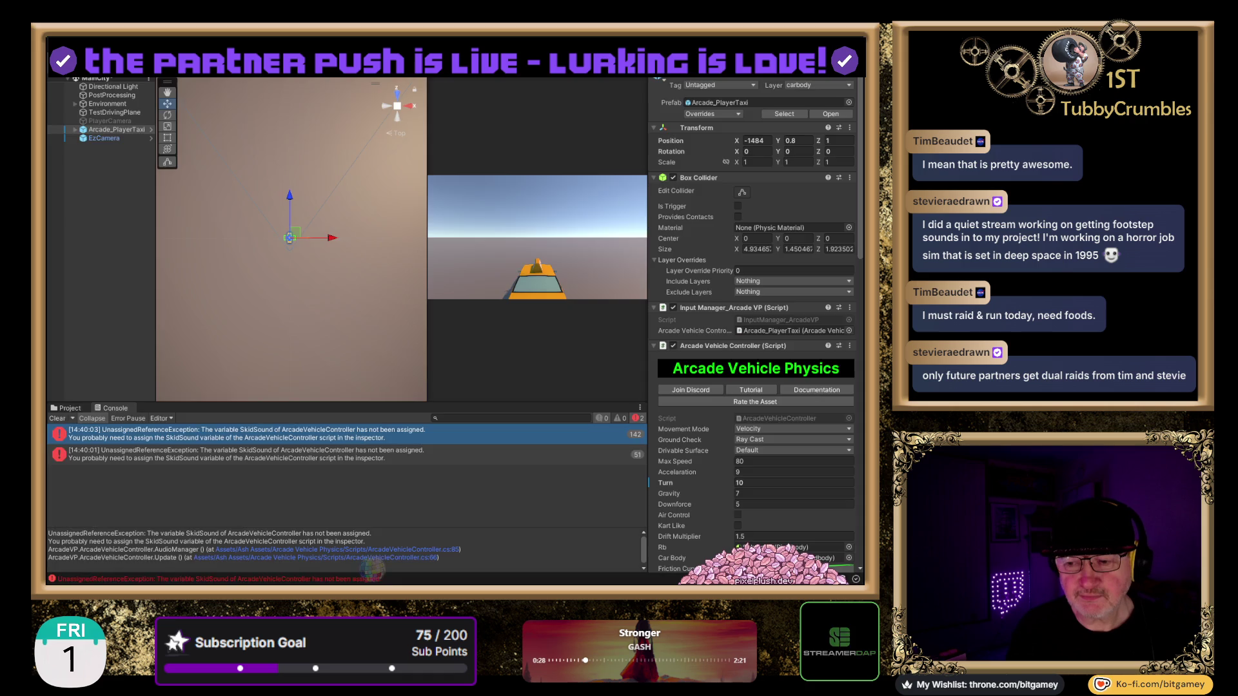
# Step: Switch from the Unity editor to the browser showing the Twitch channel page
pyautogui.hotkey('alt', 'Tab')
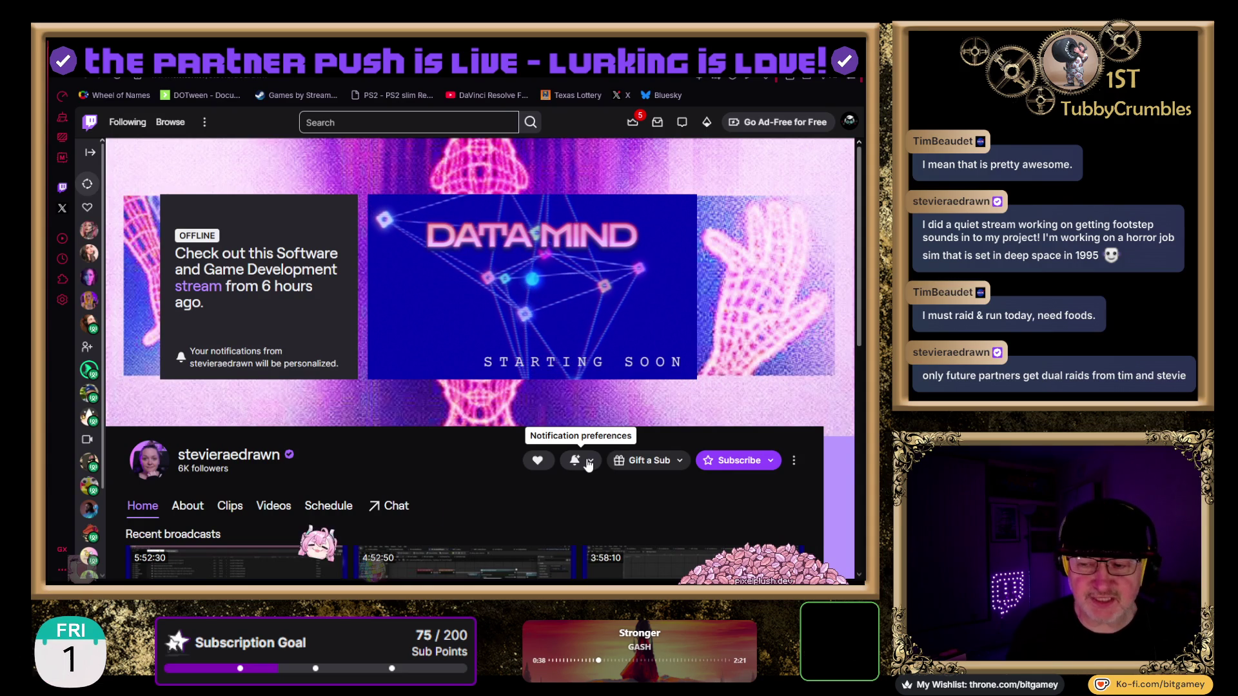
# Step: Set the channel's notification preference to Go Live Only
pyautogui.click(587, 463)
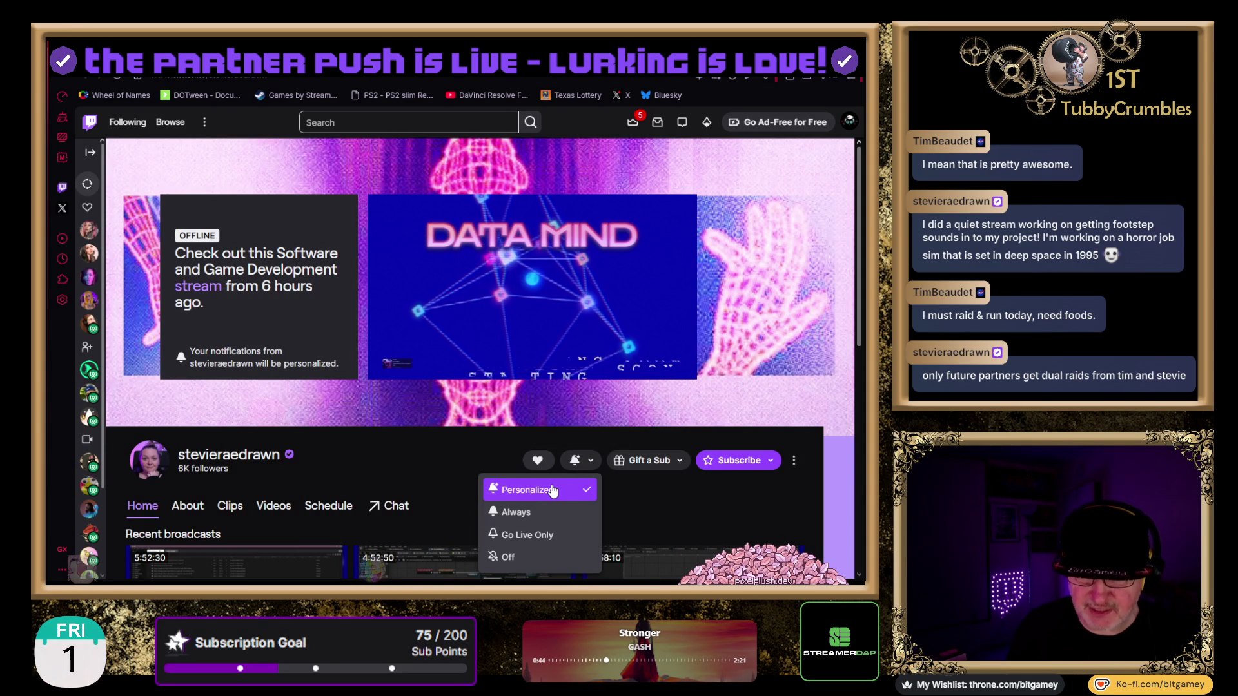
pyautogui.click(552, 534)
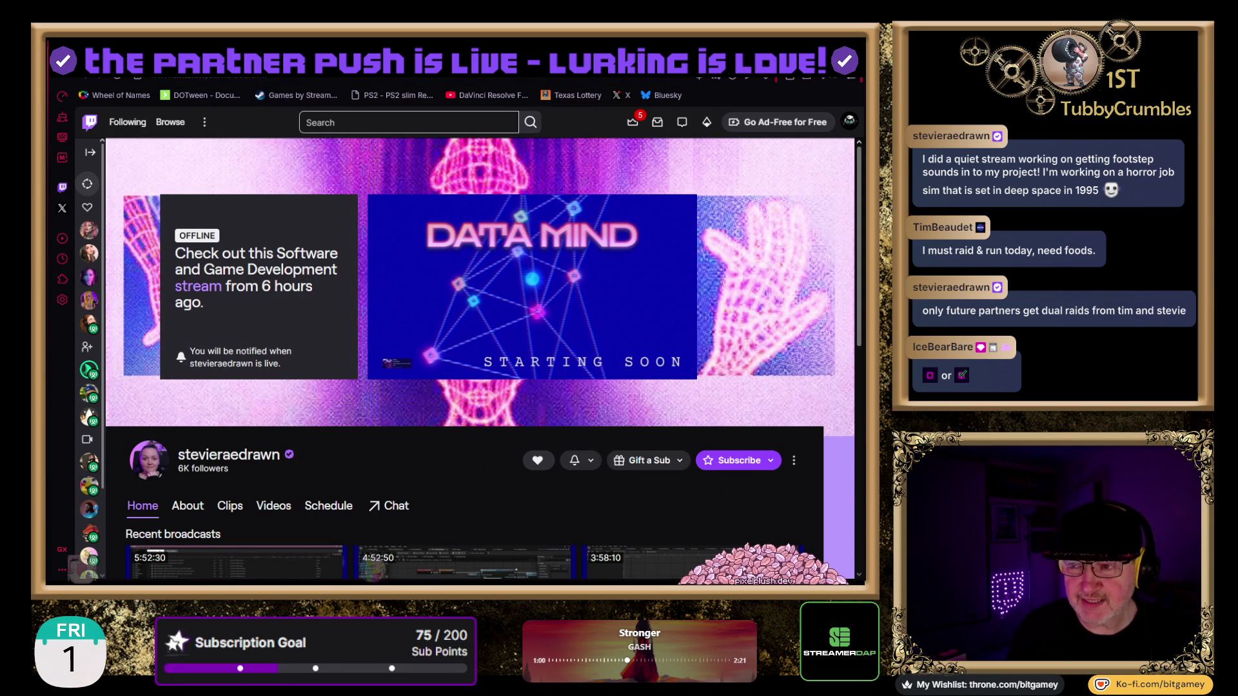
# Step: View the Better Shoutouts documentation tab, then return to the Unity editor's taxi scene
pyautogui.hotkey('ctrl', 'Tab')
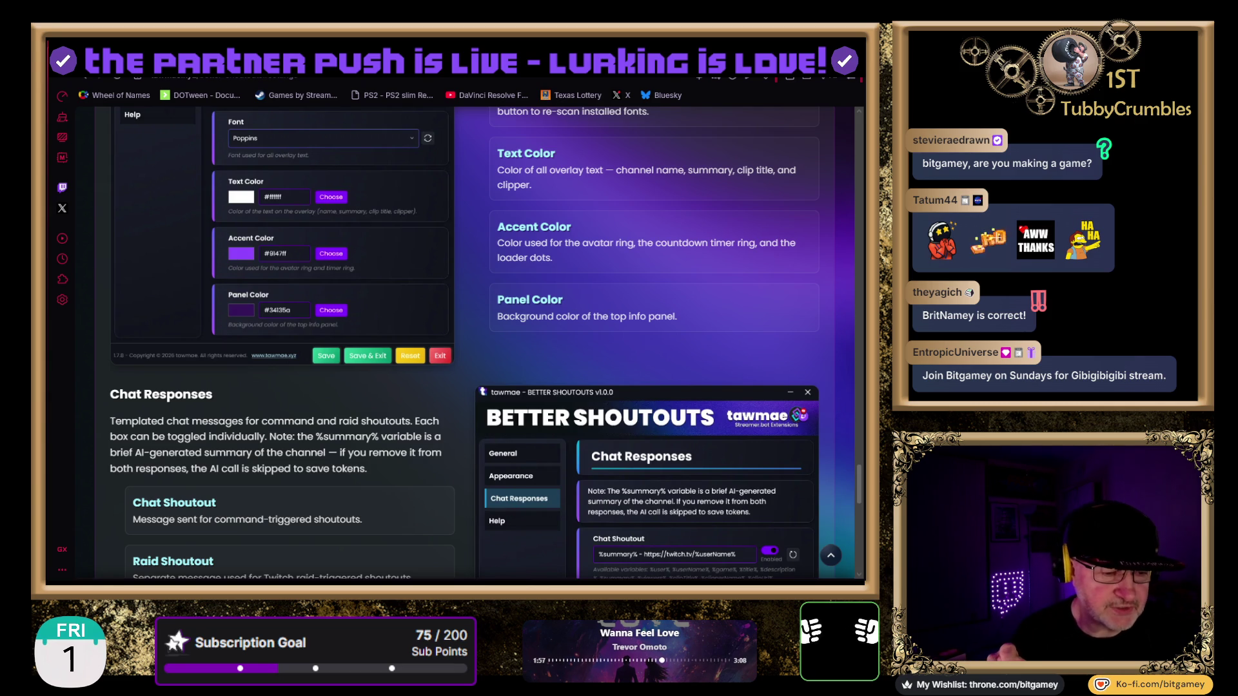
pyautogui.hotkey('alt', 'Tab')
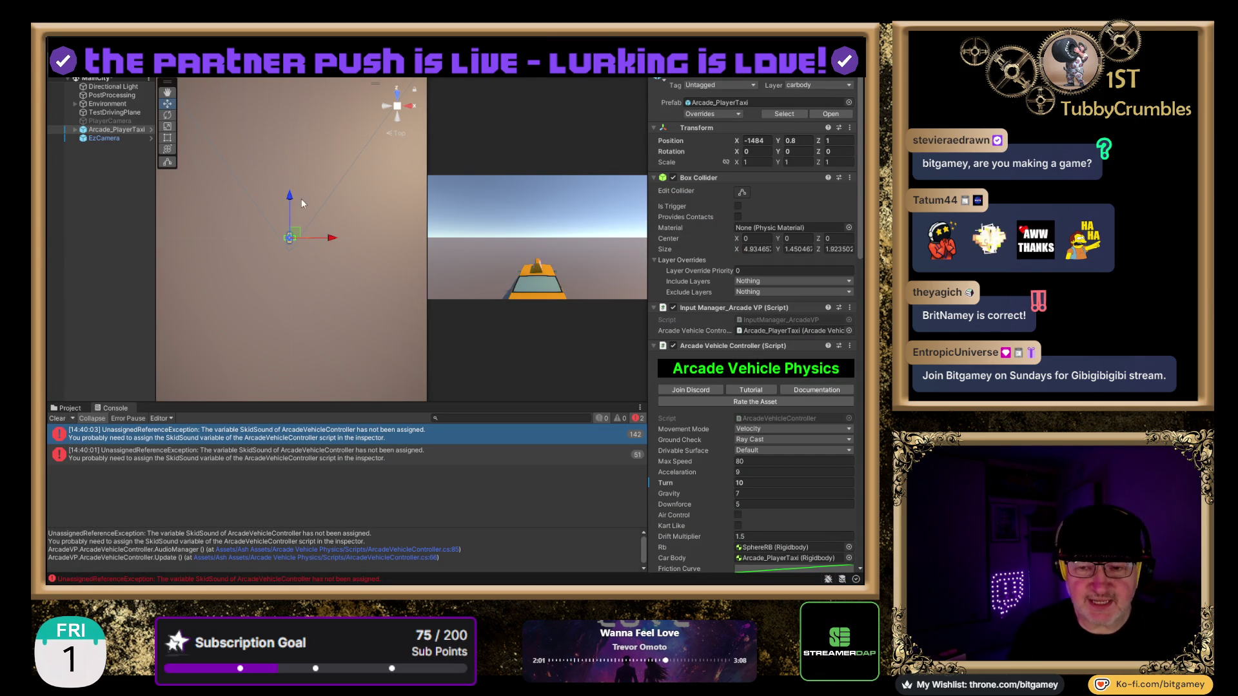
# Step: Expand the Environment group, frame SM_Water_01, and zoom out over the city map
pyautogui.click(76, 104)
pyautogui.doubleClick(125, 112)
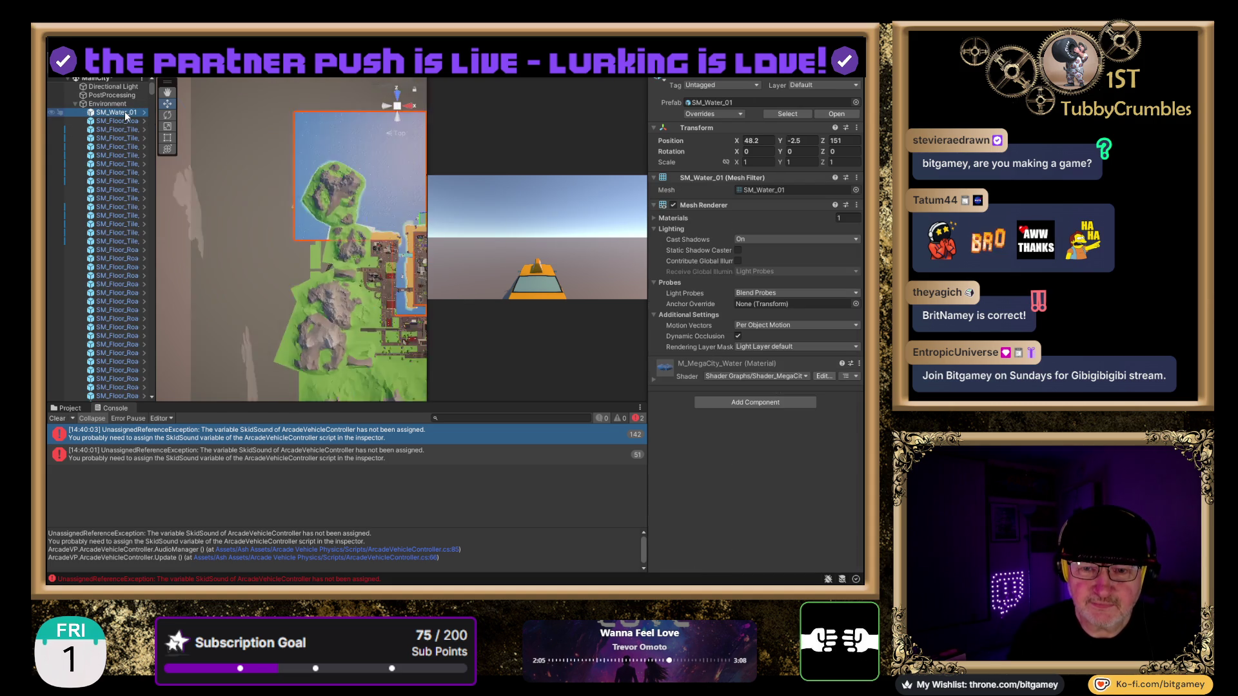
pyautogui.scroll(5, 358, 301)
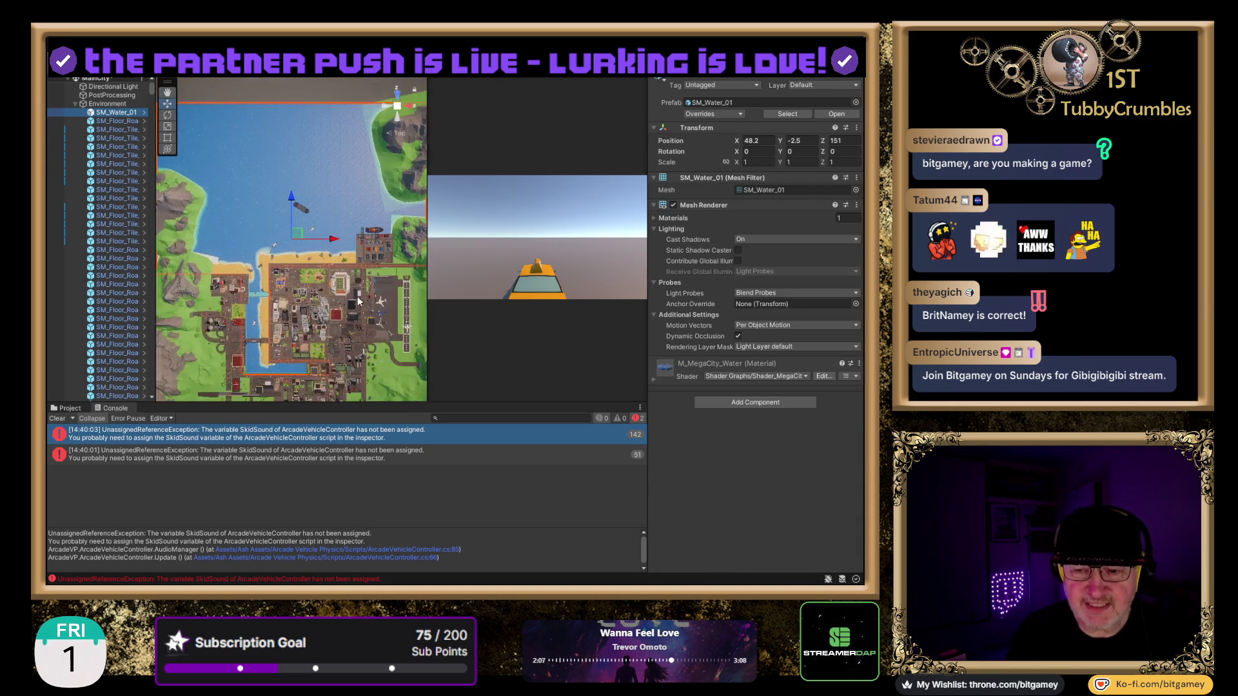
pyautogui.scroll(6, 357, 301)
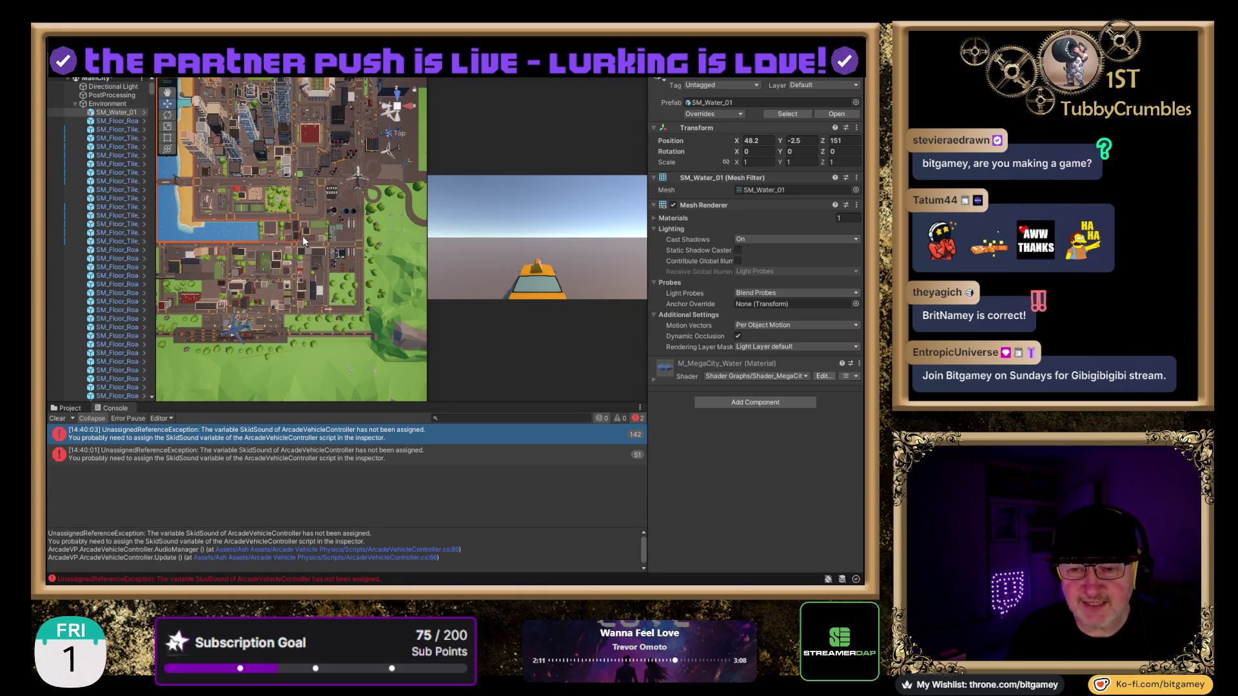
pyautogui.scroll(3, 296, 237)
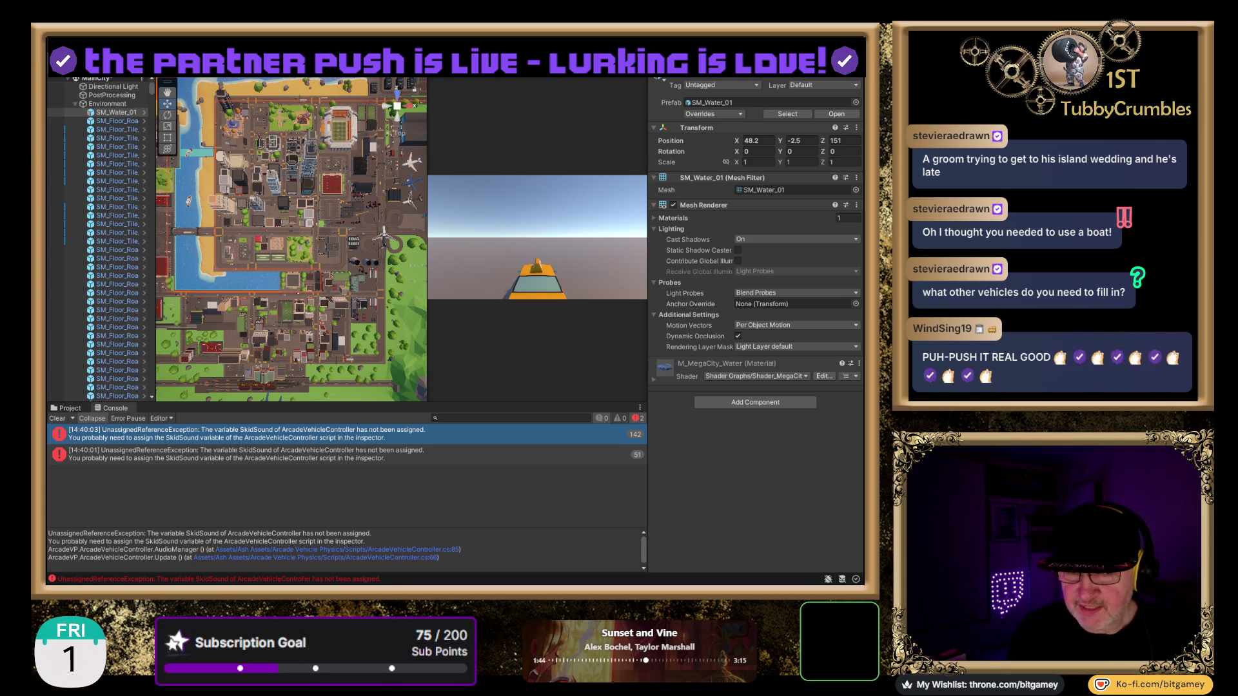
# Step: Open the JC_LP_MegaCity Prefabs/Vehicles folder in the Project window with large thumbnails and a taller browser
pyautogui.click(71, 406)
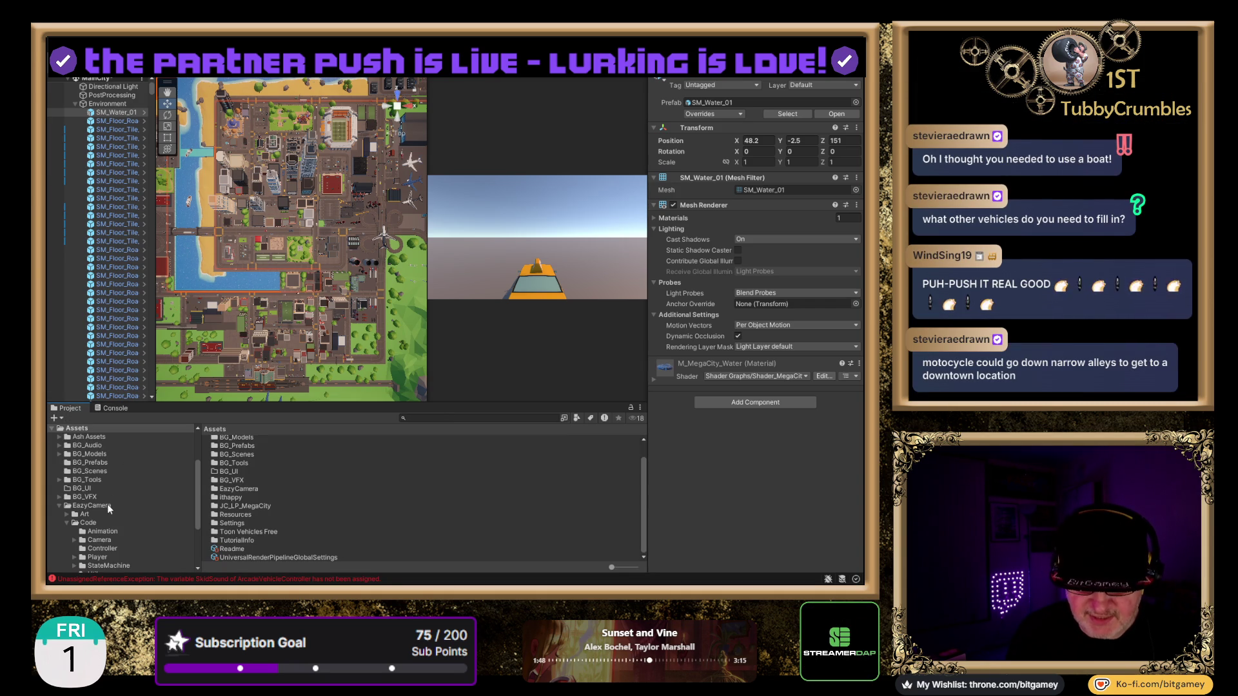
pyautogui.scroll(-2, 134, 451)
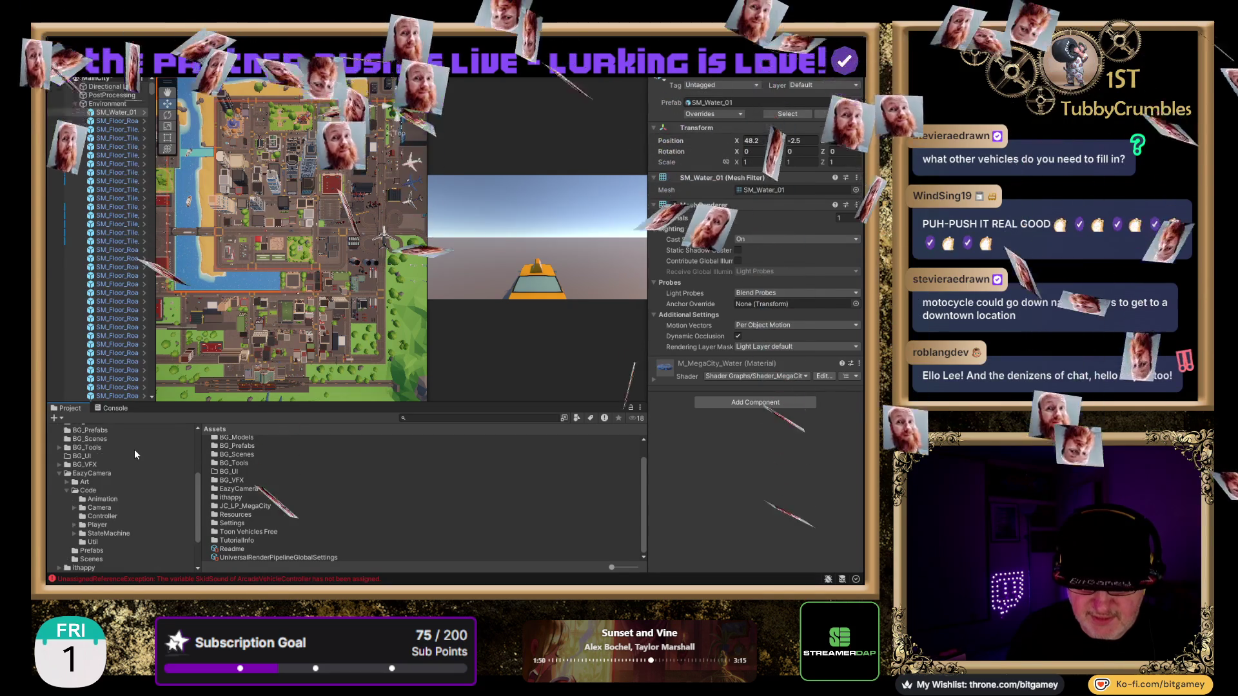
pyautogui.scroll(-3, 137, 482)
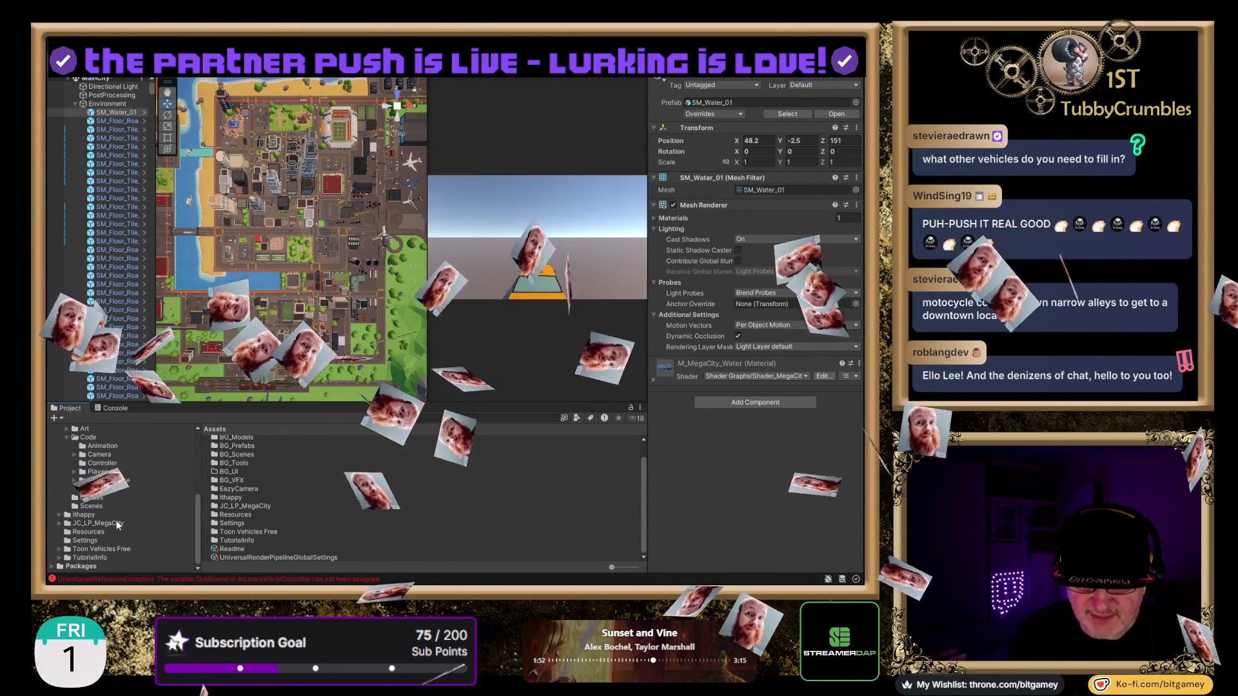
pyautogui.click(111, 522)
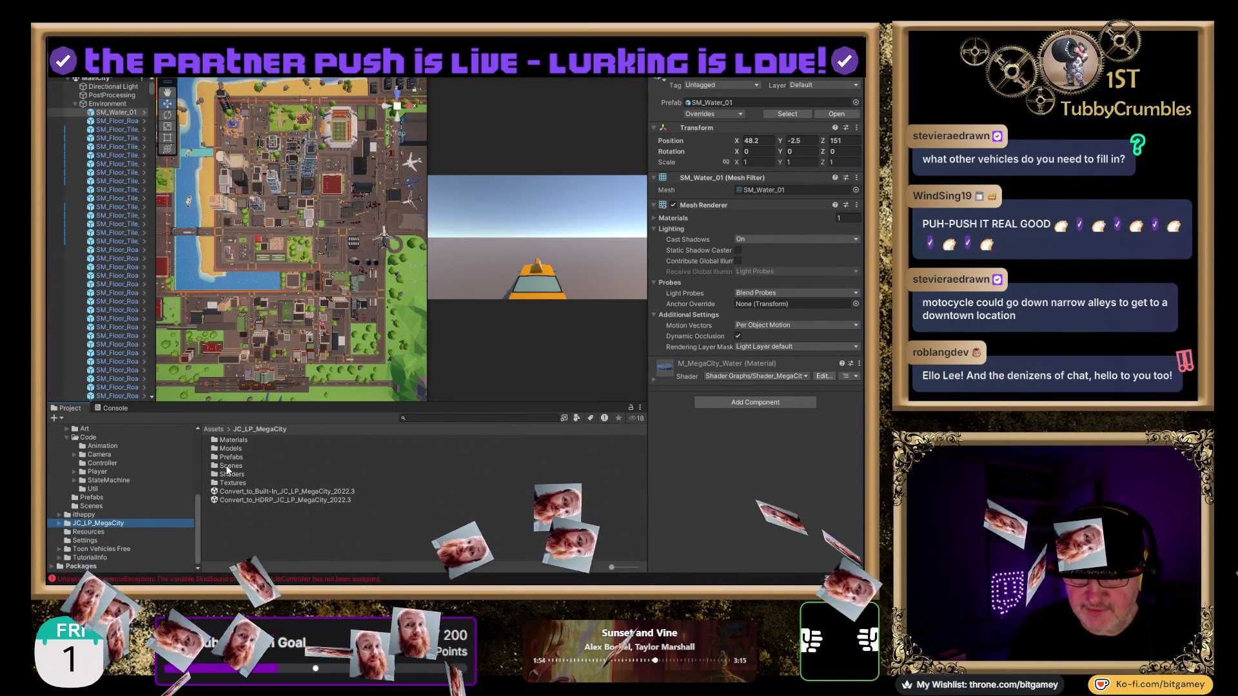
pyautogui.doubleClick(230, 456)
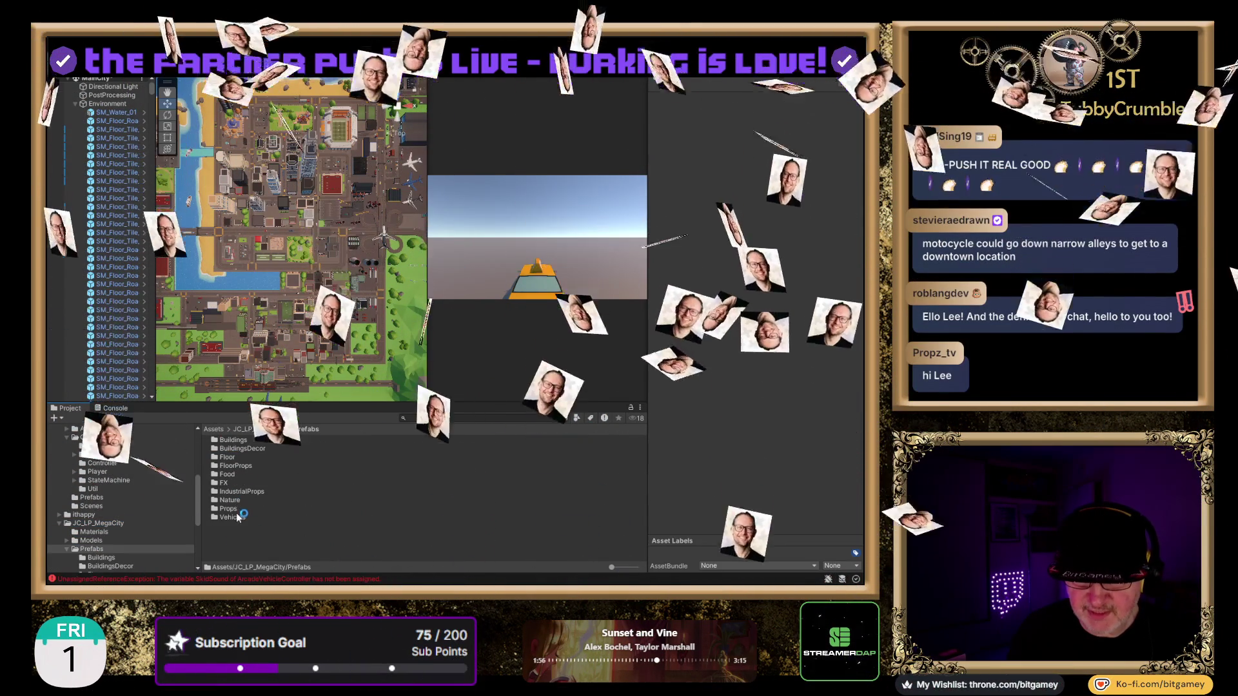
pyautogui.doubleClick(232, 517)
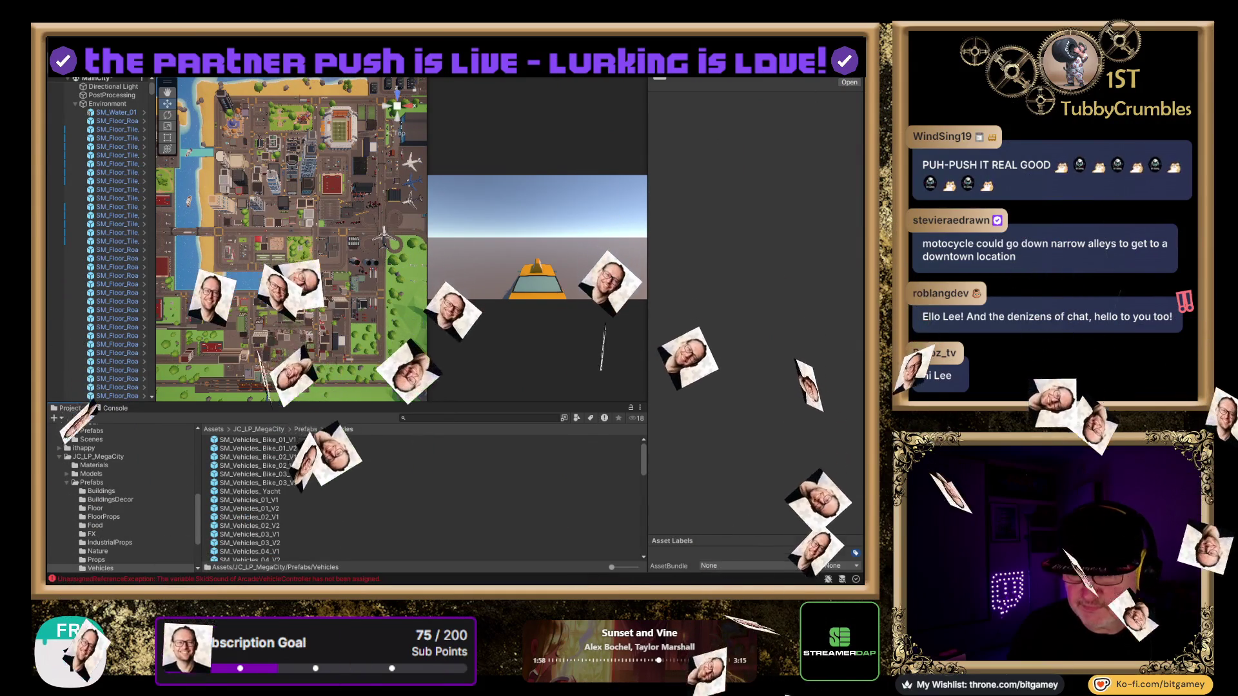
pyautogui.moveTo(612, 567); pyautogui.dragTo(635, 568)
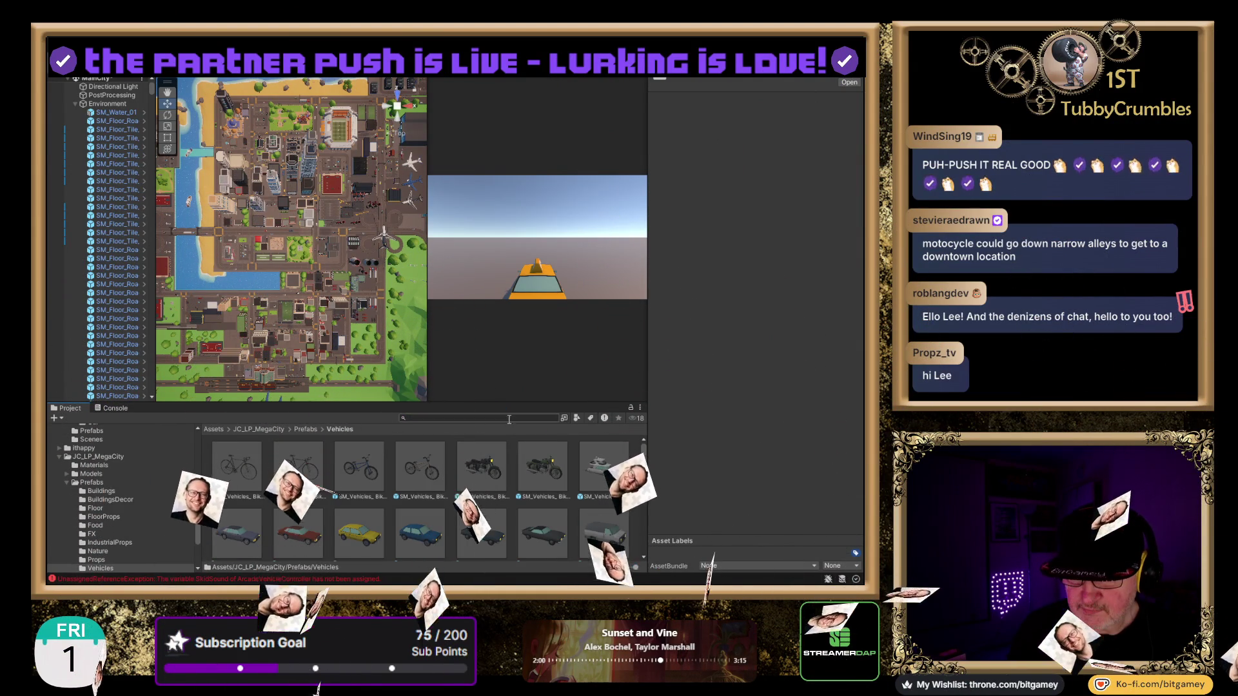
pyautogui.moveTo(500, 405)
pyautogui.mouseDown()
pyautogui.moveTo(508, 350)
pyautogui.moveTo(490, 249)
pyautogui.mouseUp()
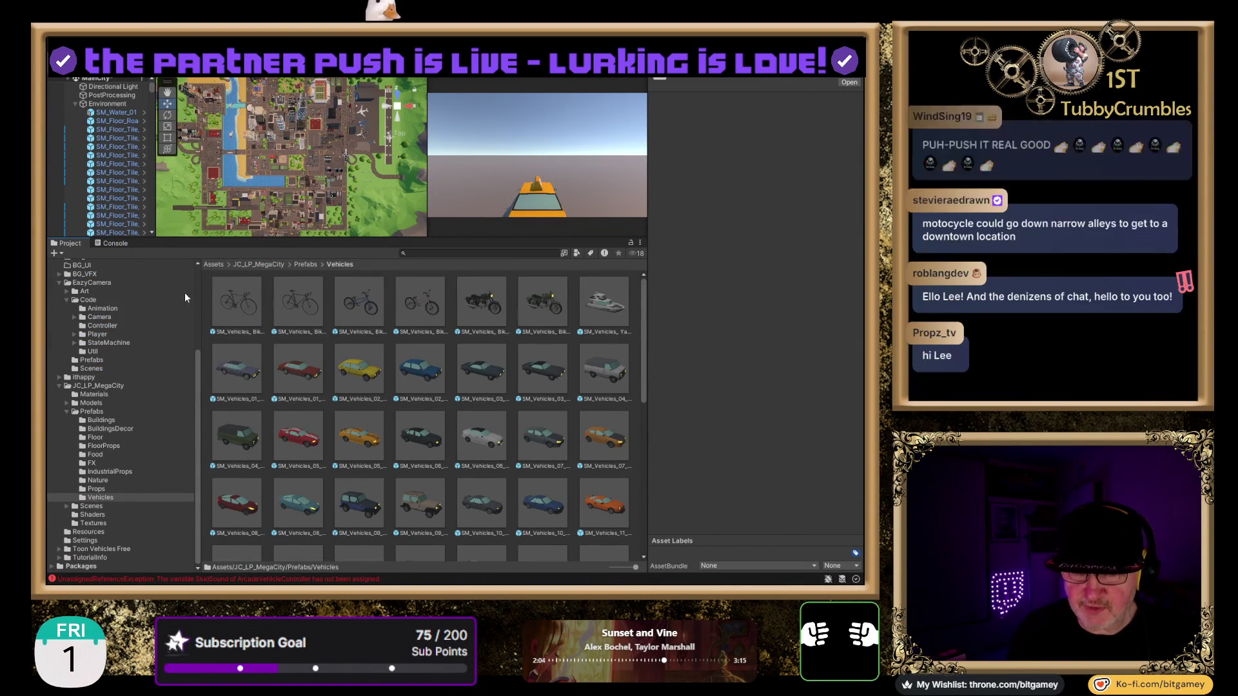
# Step: Preview the bike, motorbike and yacht prefabs, then the first car prefab
pyautogui.click(235, 304)
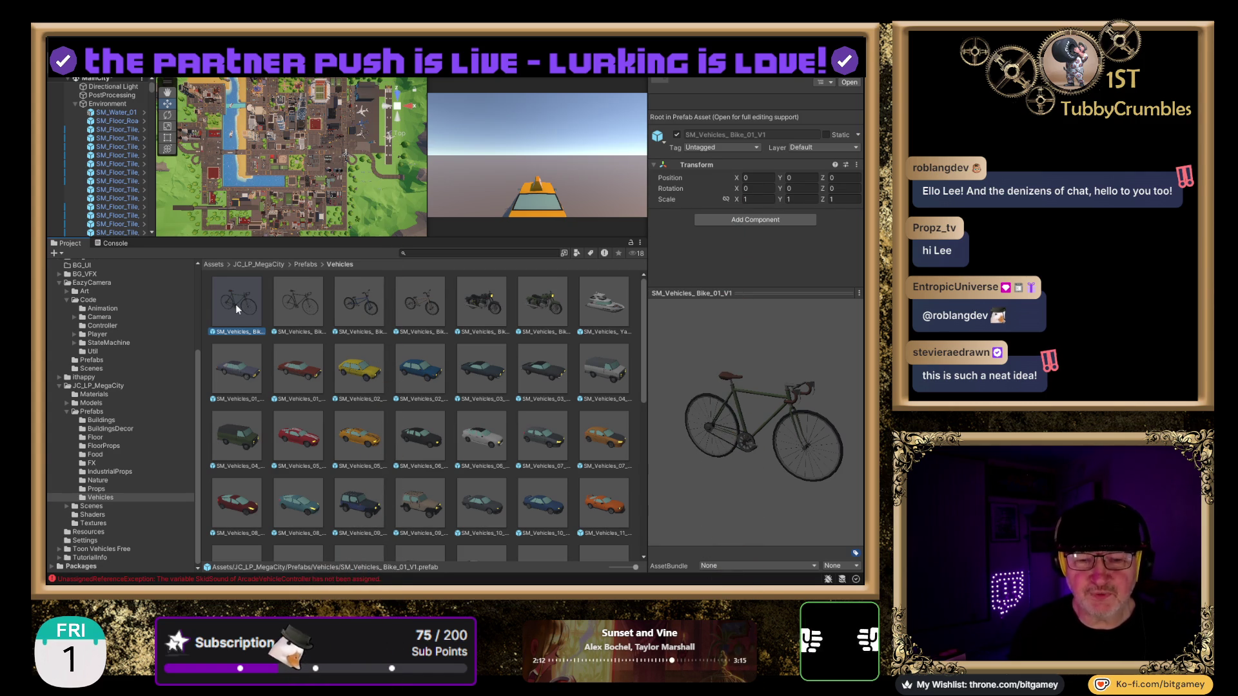
pyautogui.press('Right')
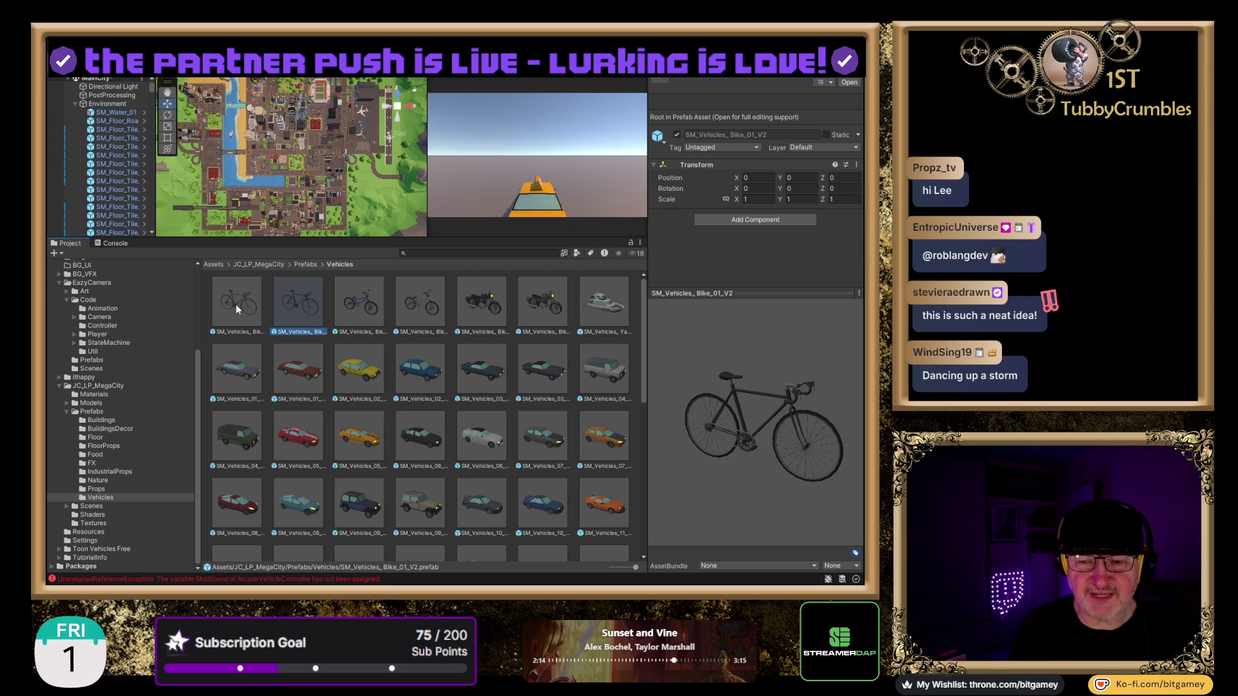
pyautogui.press('Right')
pyautogui.press('Right')
pyautogui.press('Right')
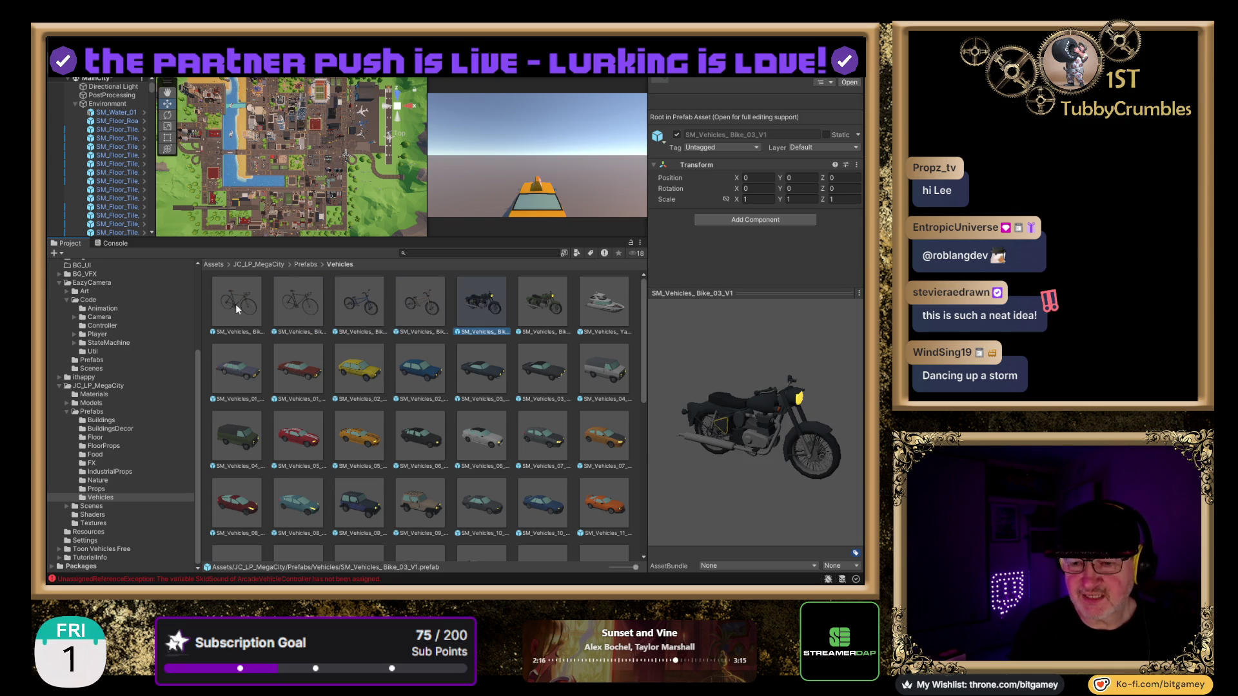
pyautogui.press('Right')
pyautogui.press('Right')
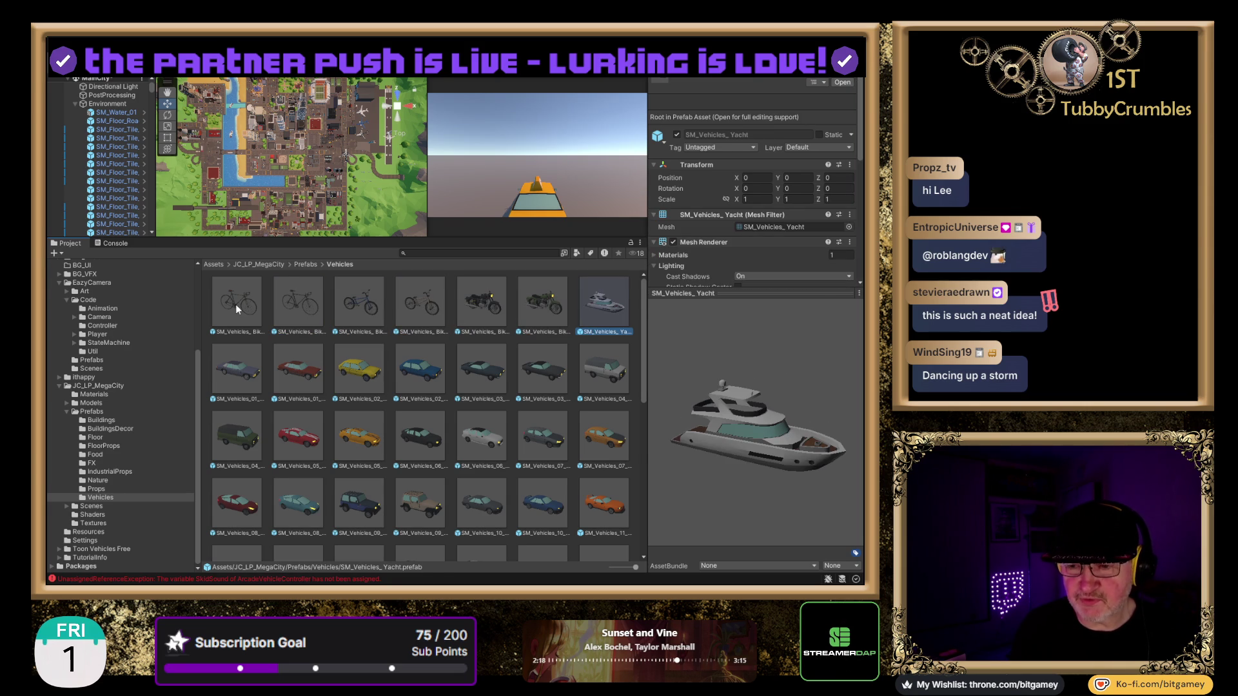
pyautogui.press('Right')
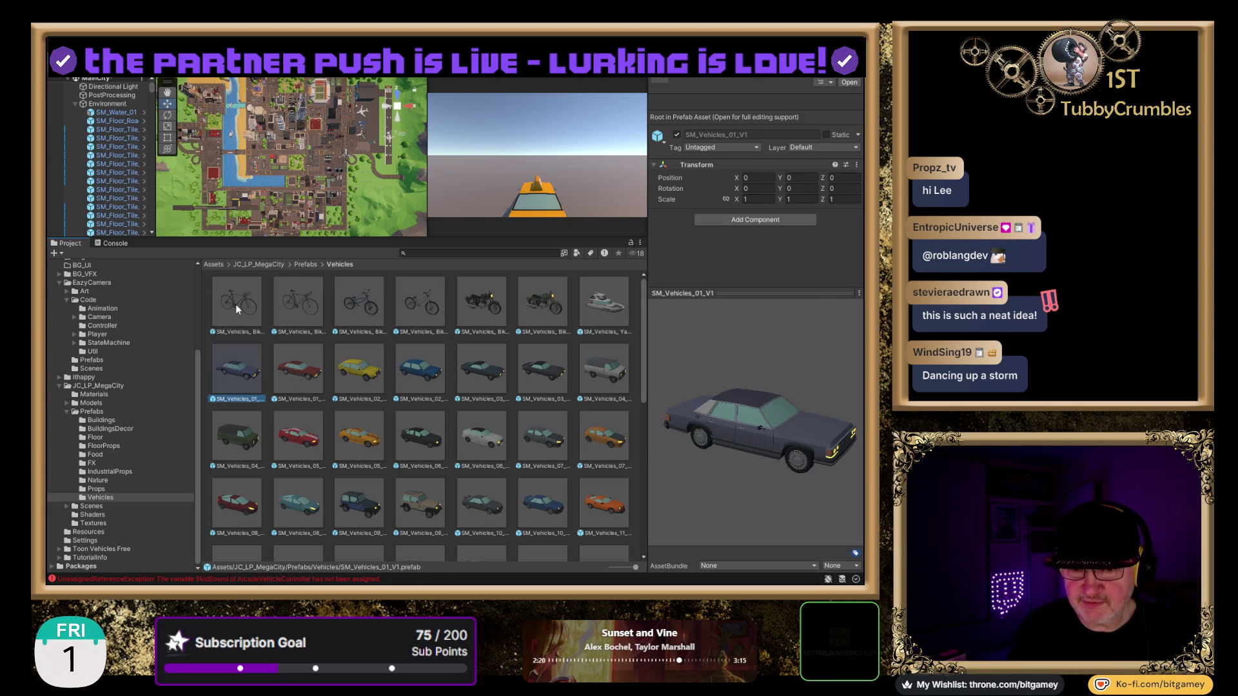
pyautogui.press('Right')
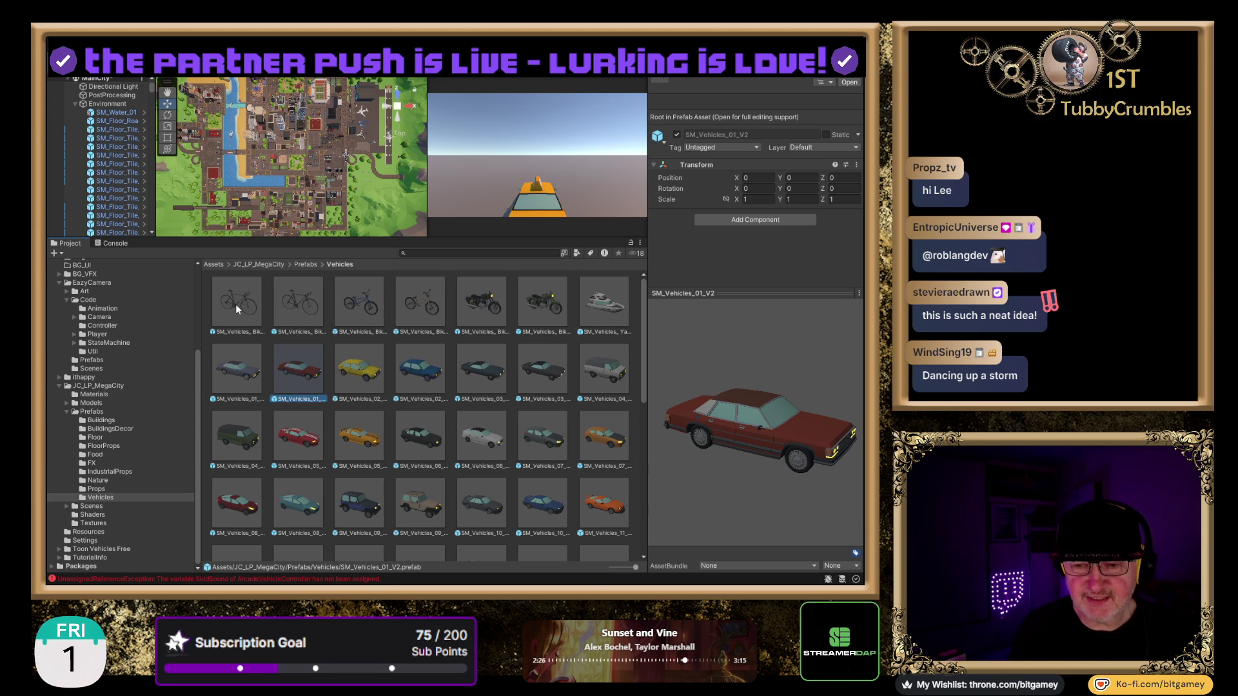
# Step: Step through the car prefabs from SM_Vehicles_02_V1 via the 04_V1 van and 05 cars to SM_Vehicles_07_V1
pyautogui.press('Right')
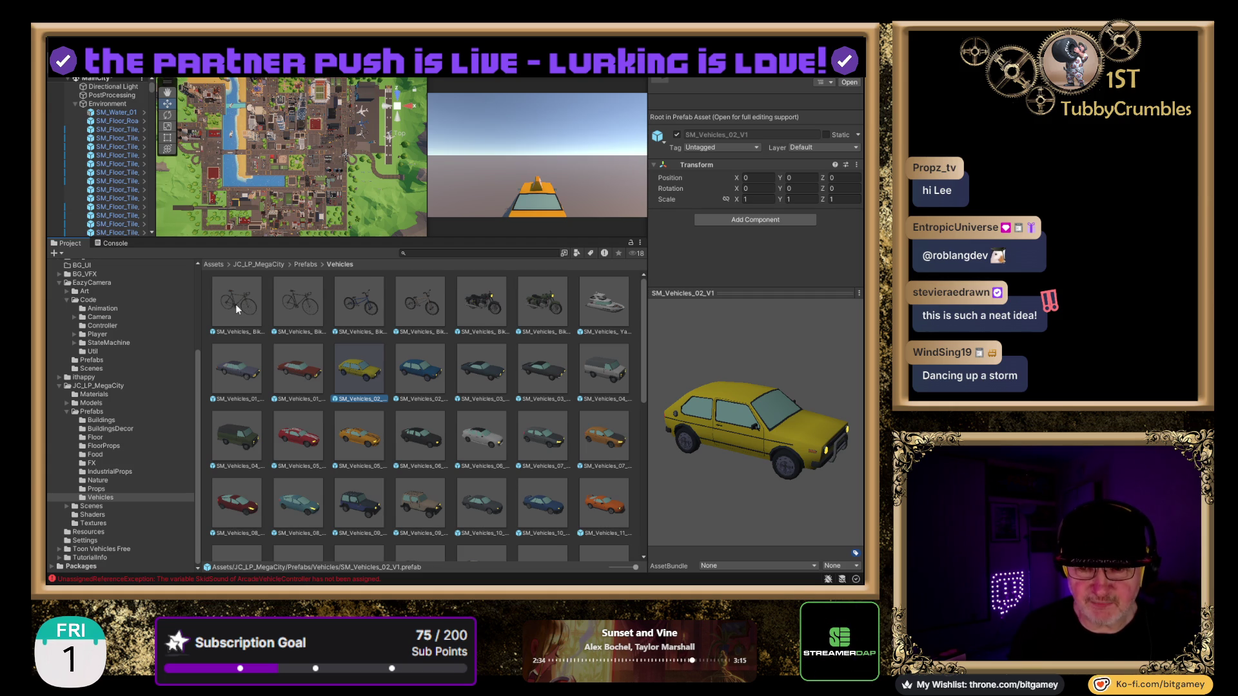
pyautogui.press('Right')
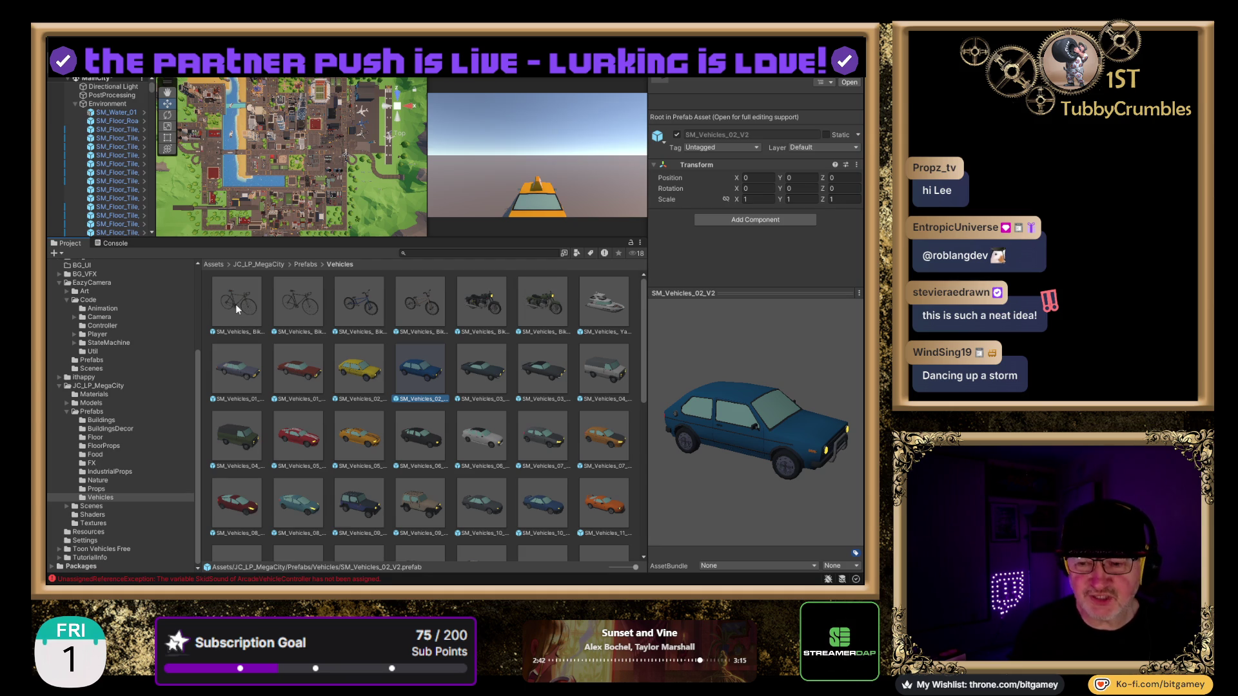
pyautogui.press('Right')
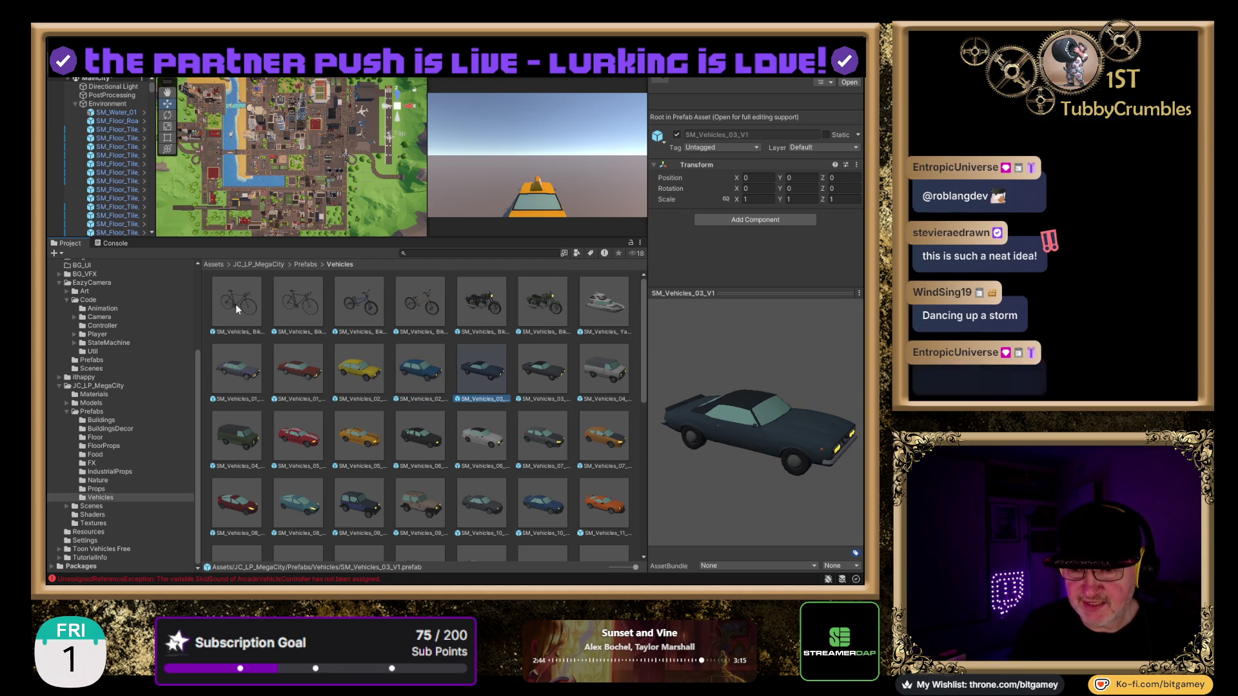
pyautogui.press('Right')
pyautogui.press('Right')
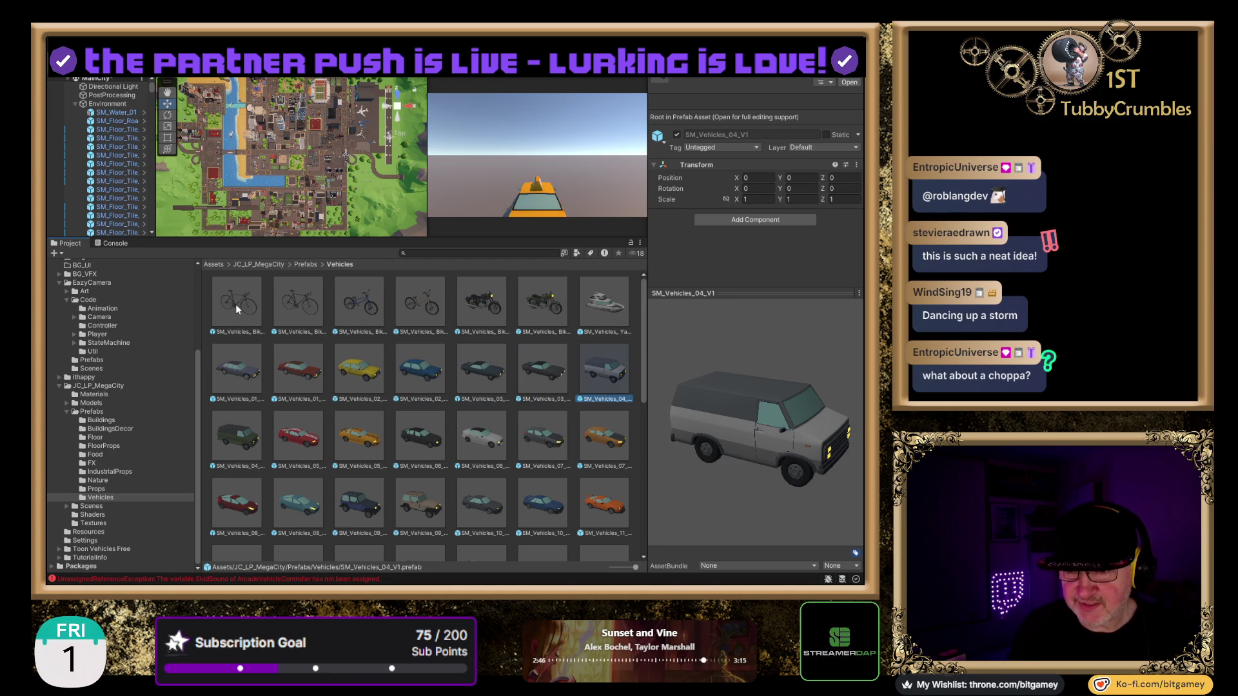
pyautogui.press('Right')
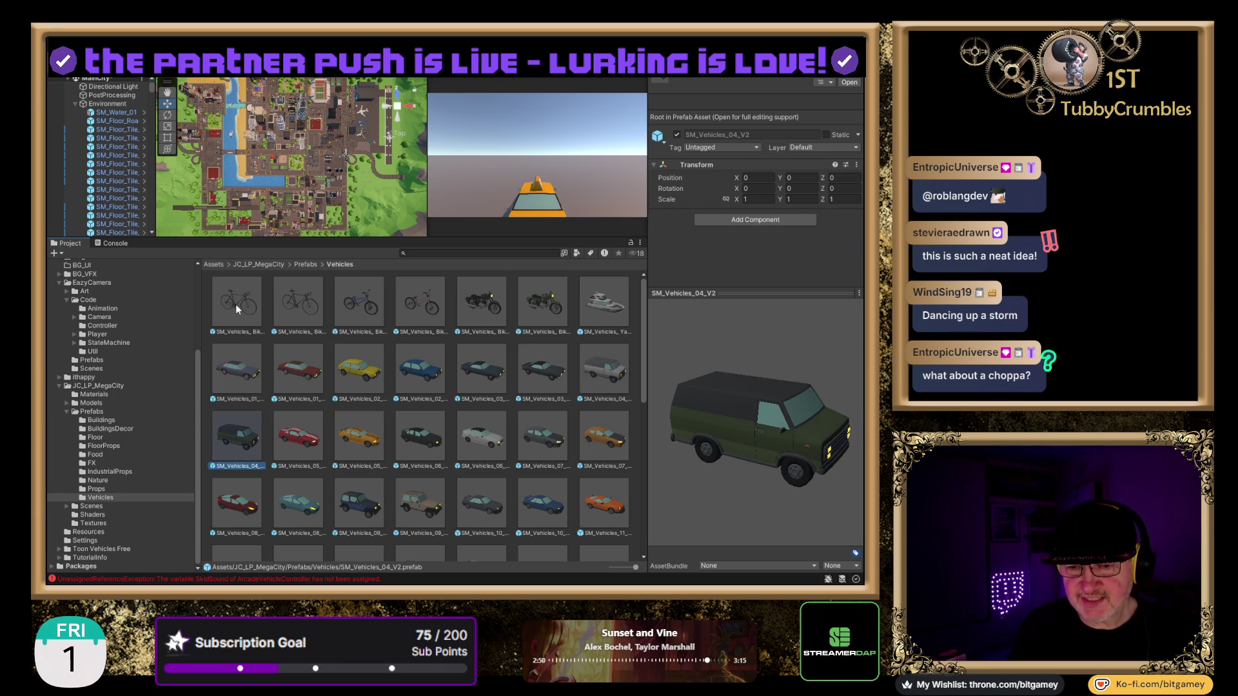
pyautogui.press('Right')
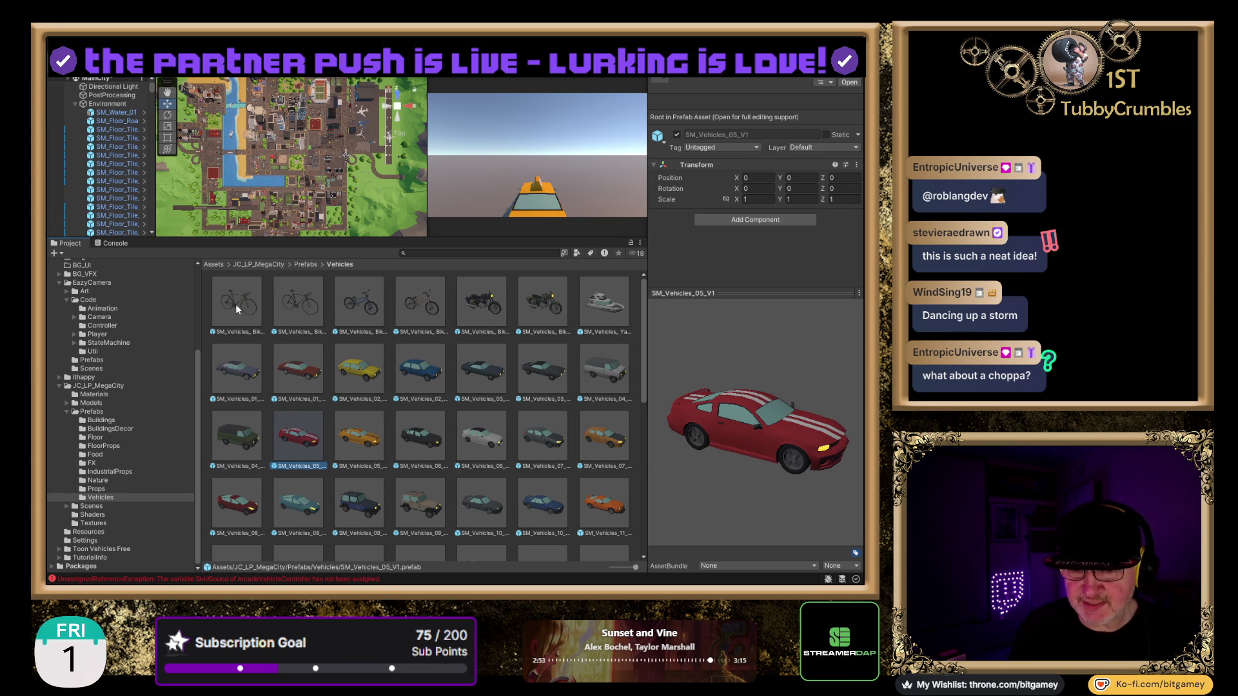
pyautogui.press('Right')
pyautogui.press('Right')
pyautogui.press('Left')
pyautogui.press('Right')
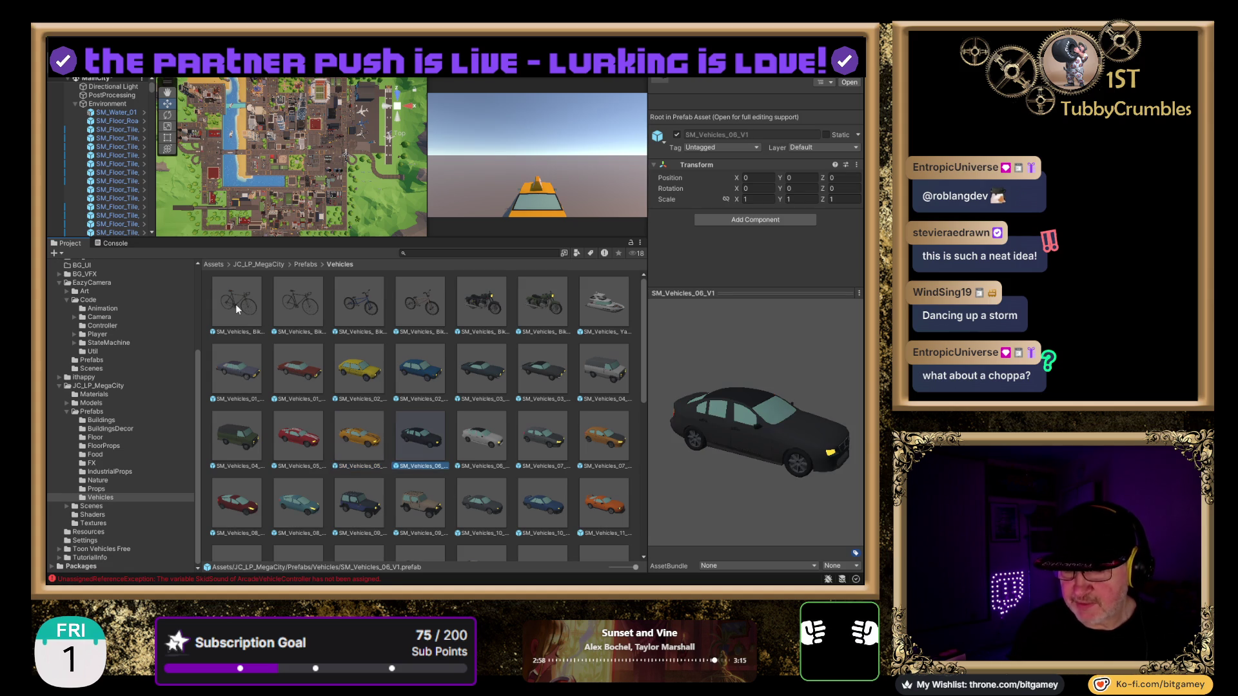
pyautogui.press('Right')
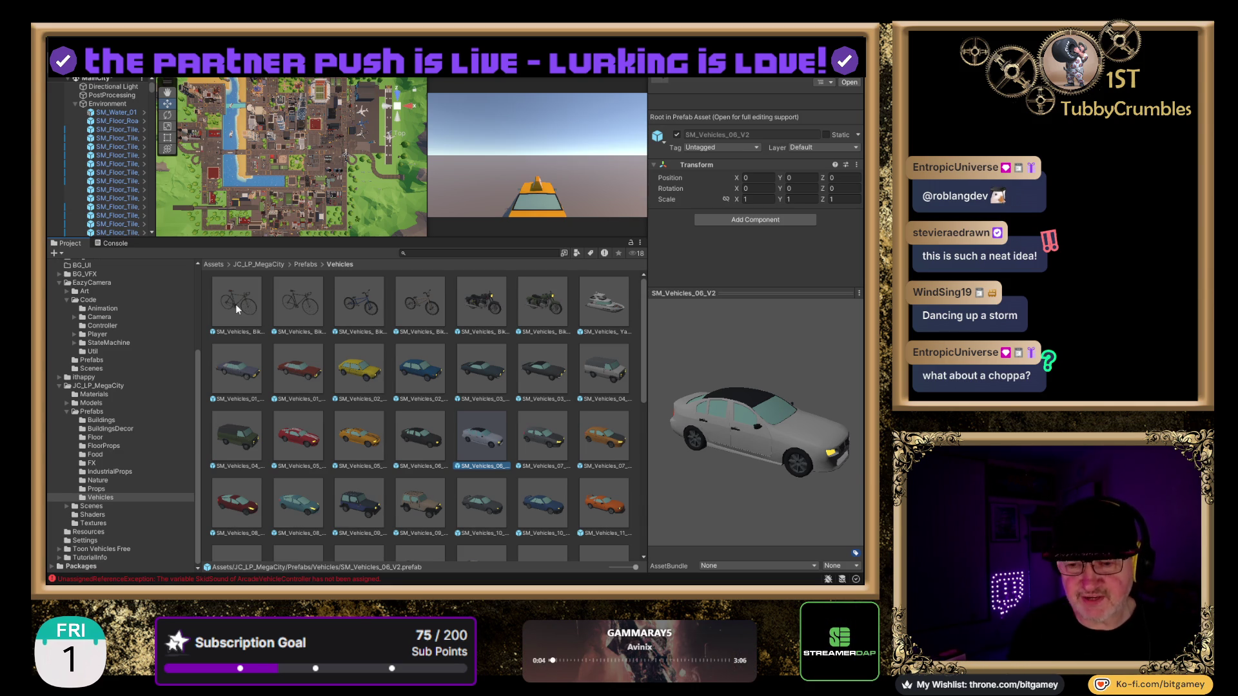
pyautogui.press('Right')
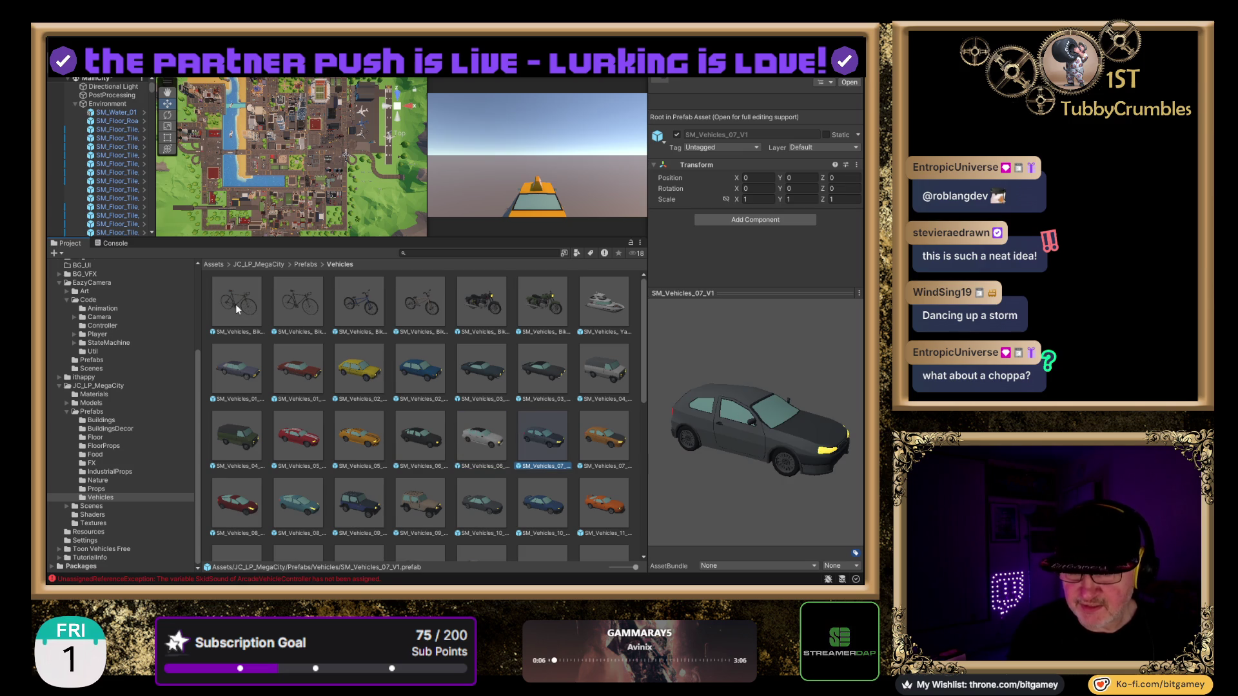
# Step: Preview SM_Vehicles_08_V1 through the 09 jeeps, 12 pickups, 13 minivans, 14_V2 and 15_V1 SUV
pyautogui.press('Right')
pyautogui.press('Right')
pyautogui.press('Right')
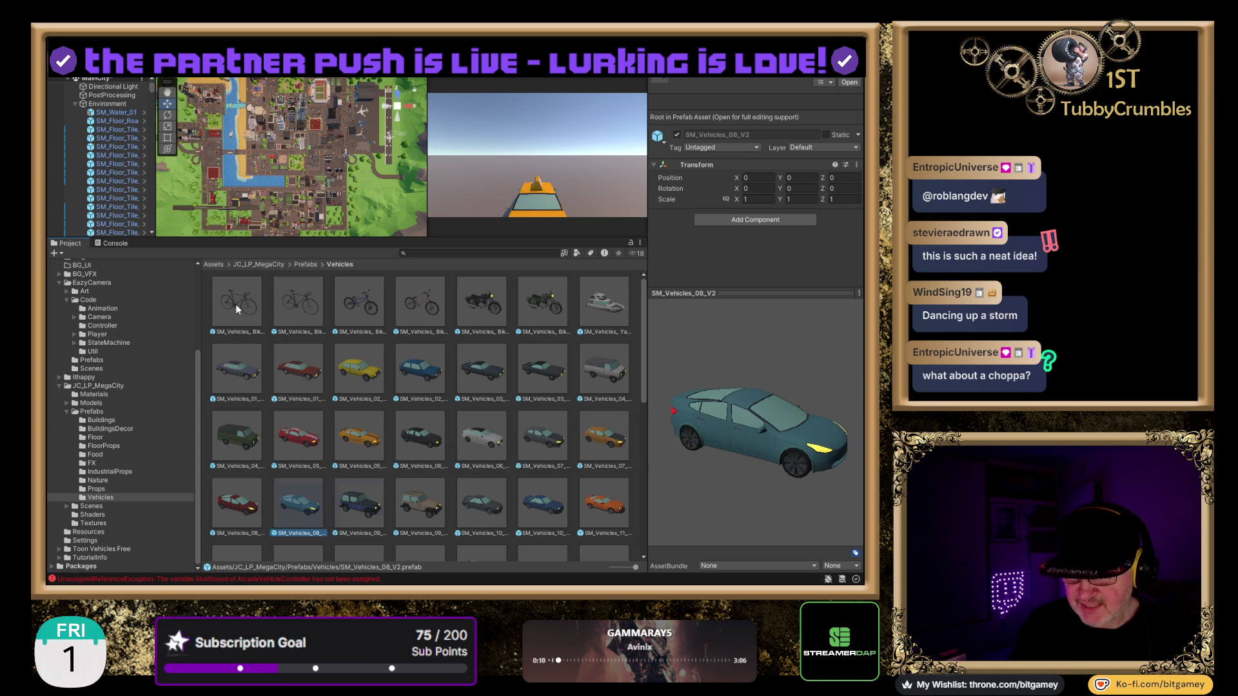
pyautogui.press('Right')
pyautogui.press('Right')
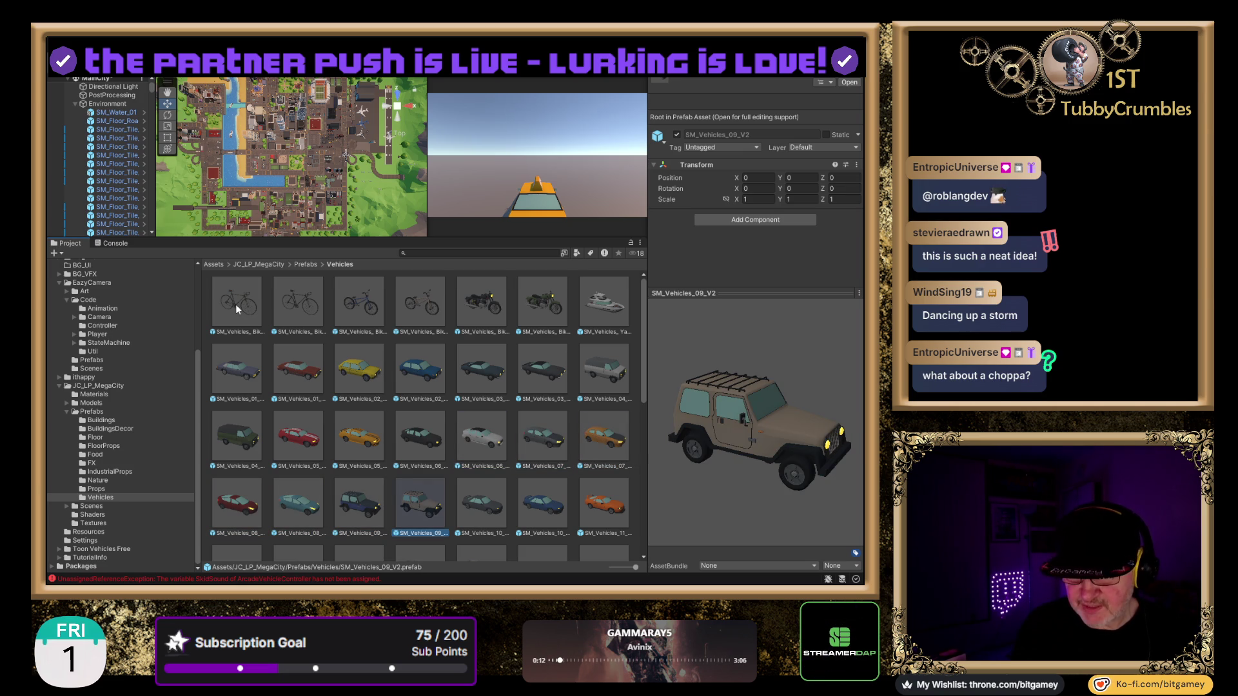
pyautogui.press('Right')
pyautogui.press('Right')
pyautogui.press('Right')
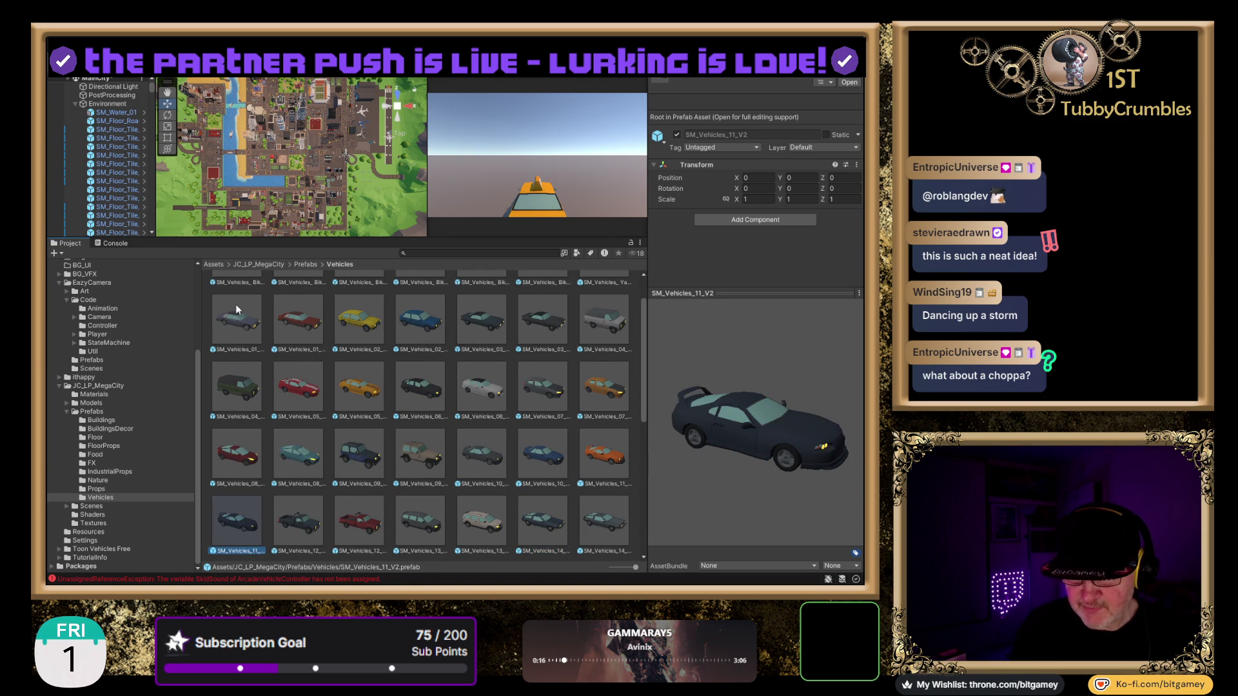
pyautogui.press('Right')
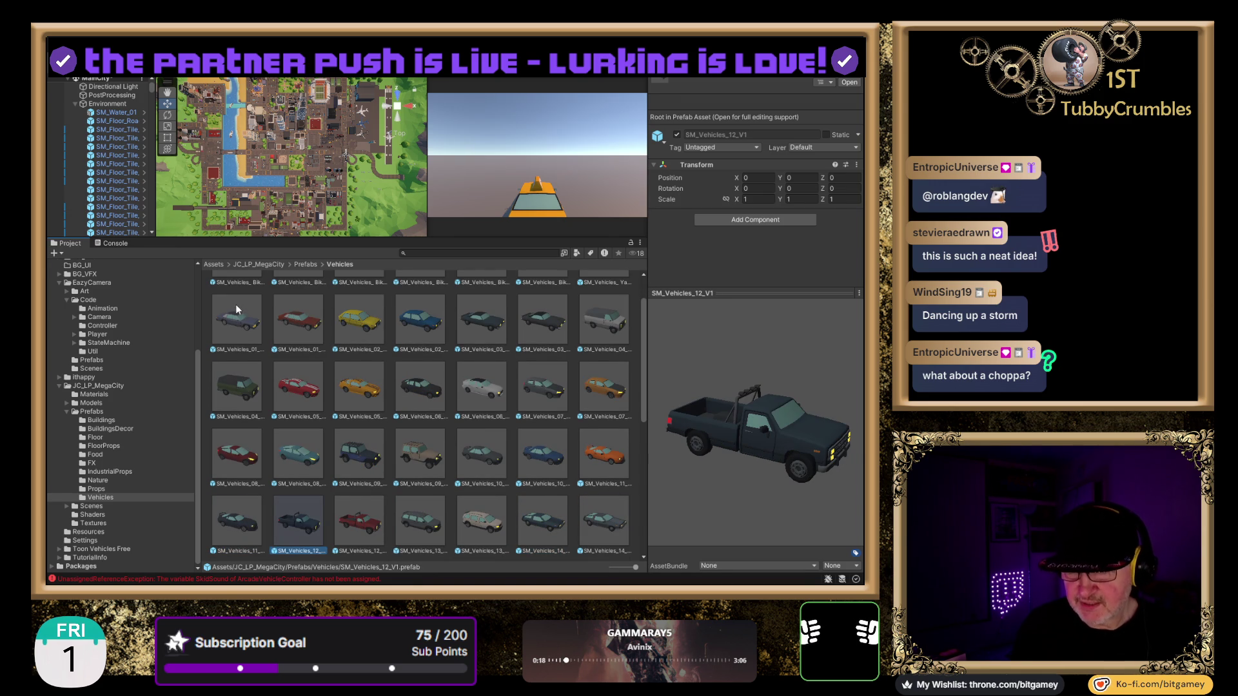
pyautogui.press('Right')
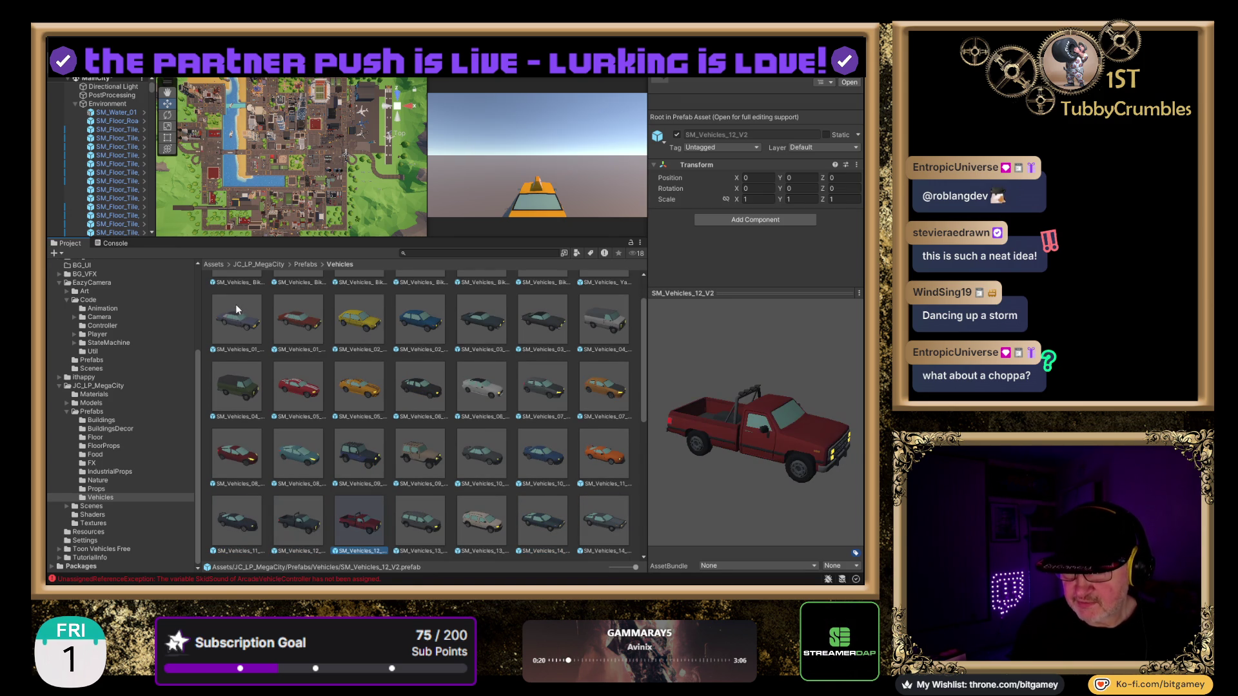
pyautogui.press('Right')
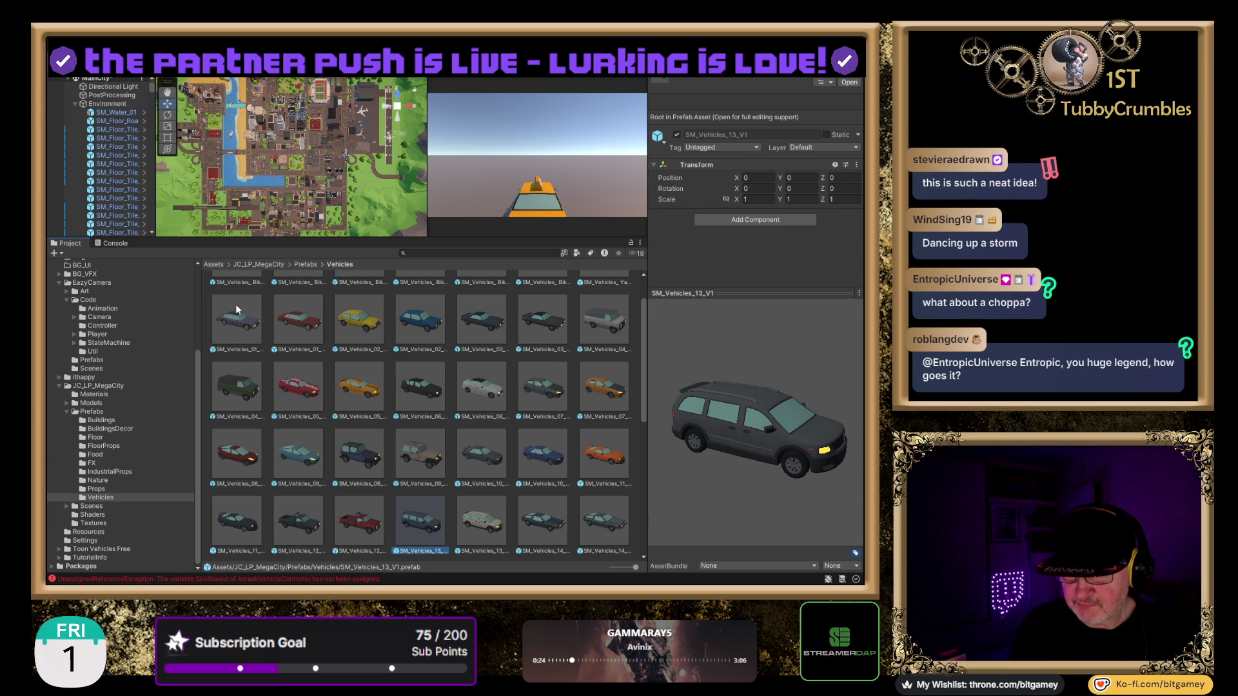
pyautogui.press('Right')
pyautogui.press('Right')
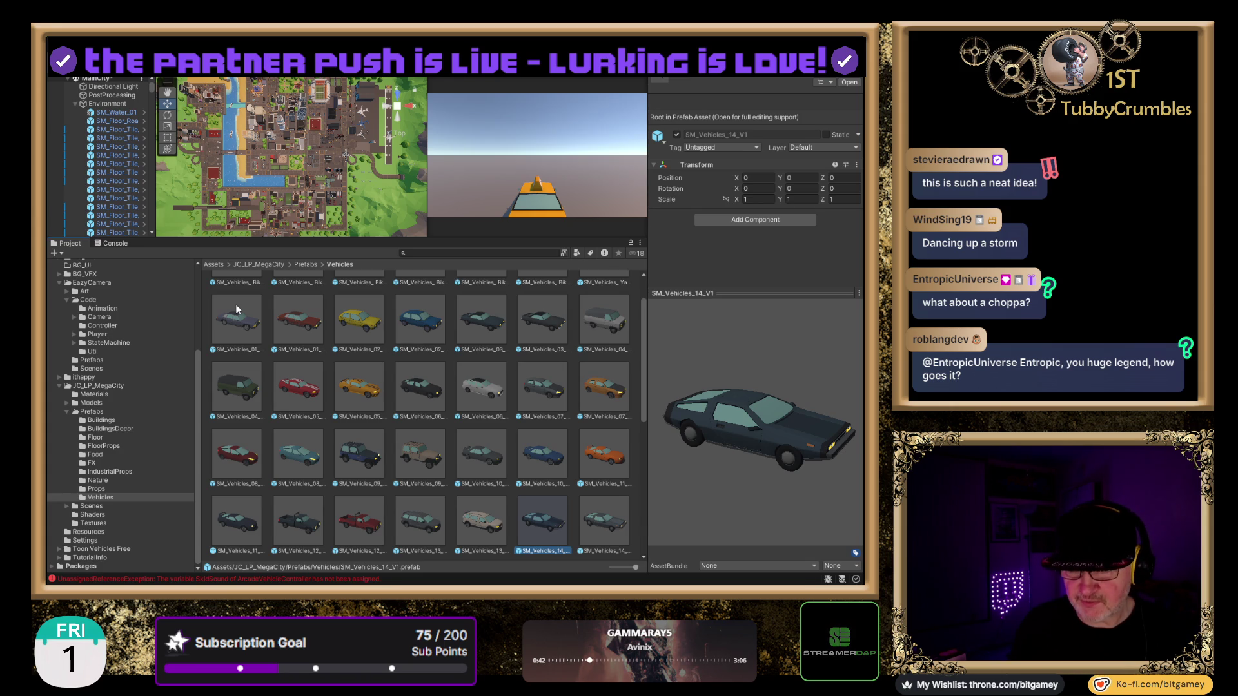
pyautogui.press('Right')
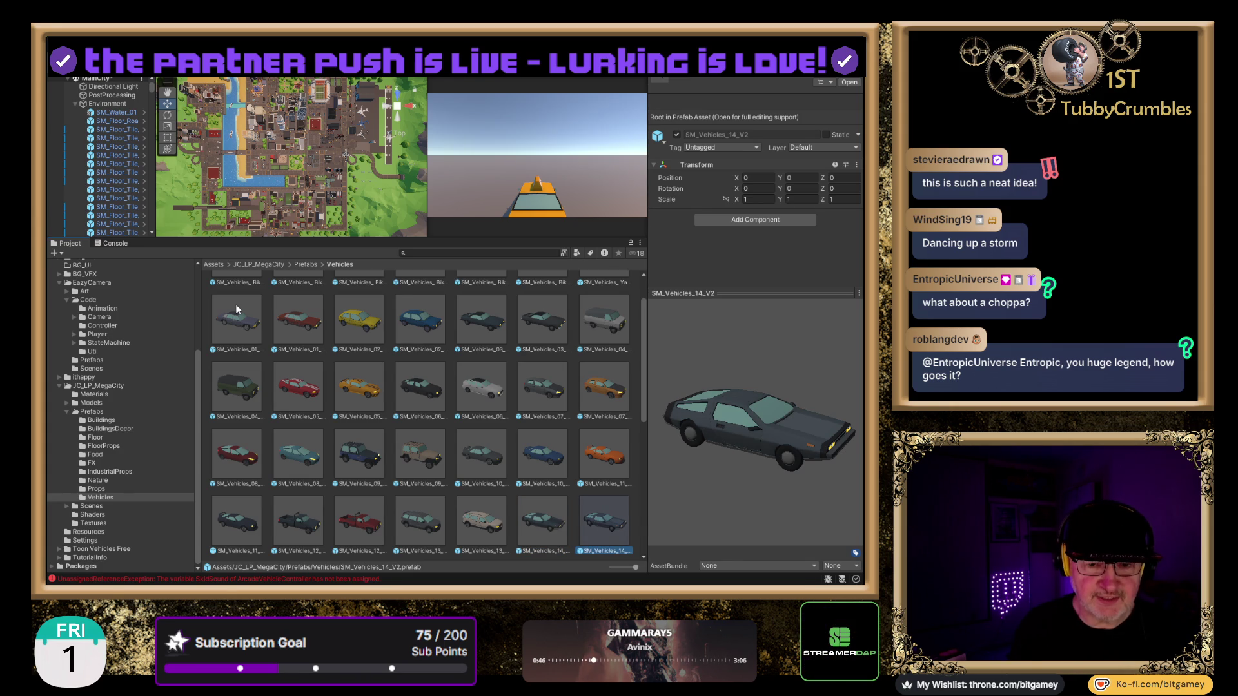
pyautogui.press('Right')
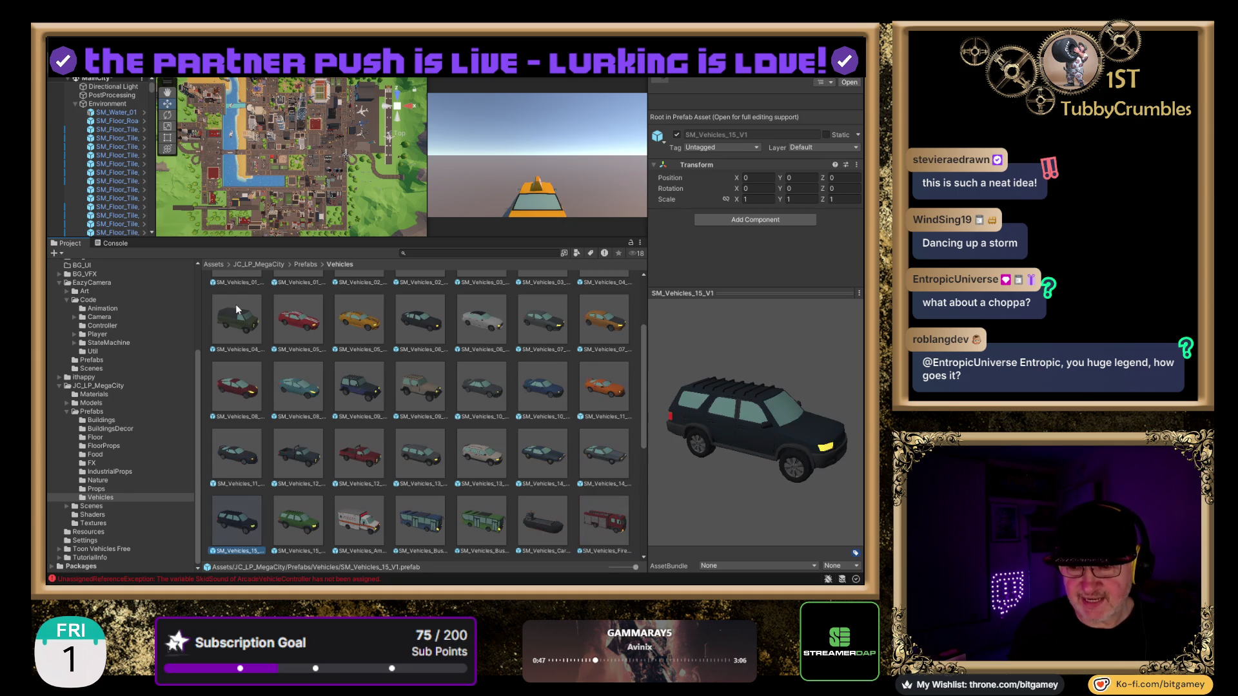
# Step: Preview the ambulance, two buses, cargo ship, fire engine, military vehicle, planes and police cars, ending on SM_Vehicles_Taxi_01
pyautogui.press('Right')
pyautogui.press('Right')
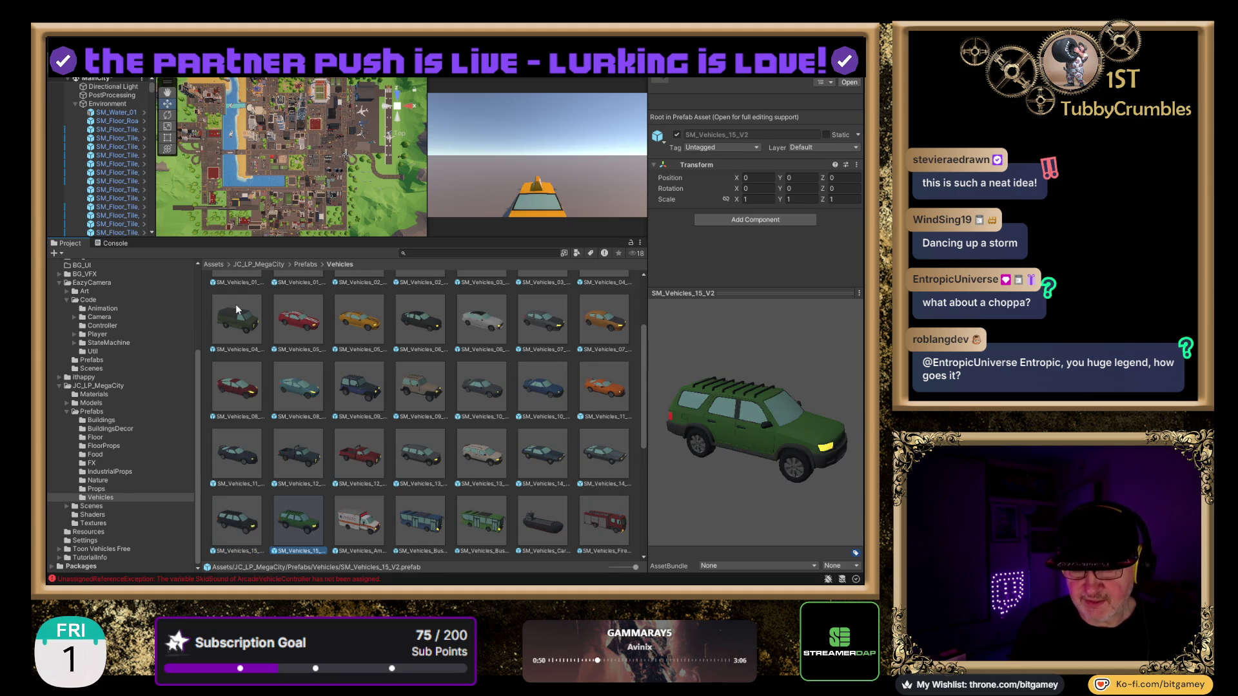
pyautogui.press('Right')
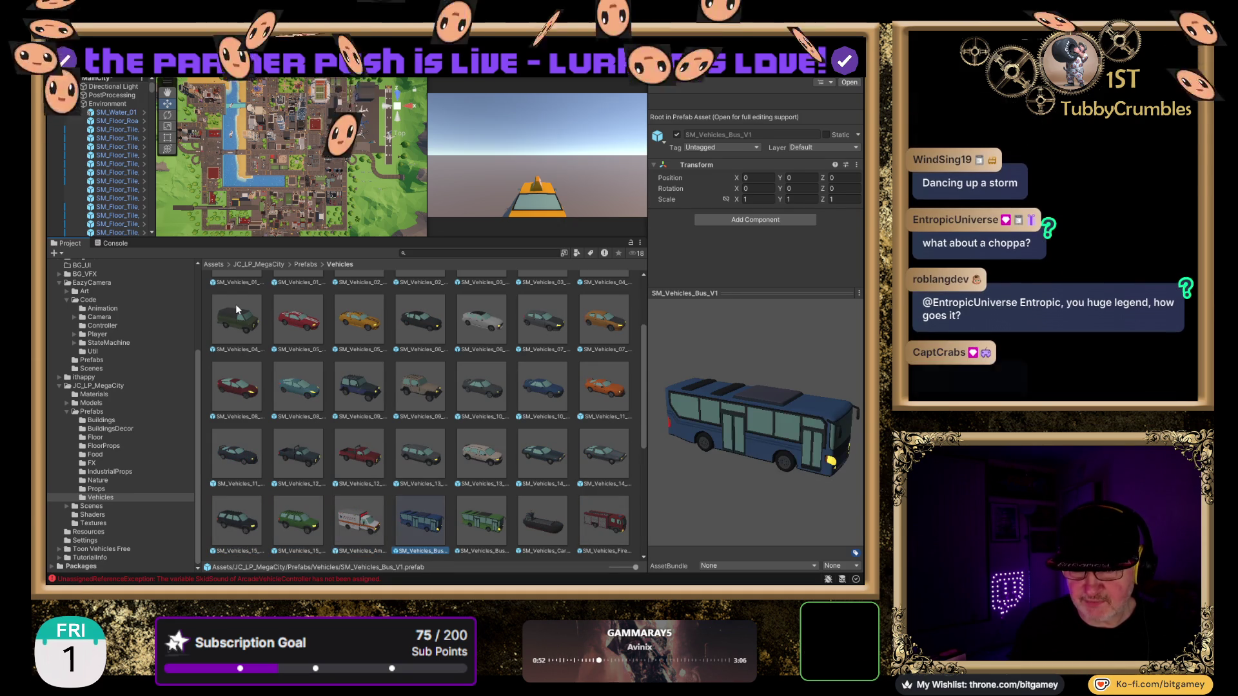
pyautogui.press('Right')
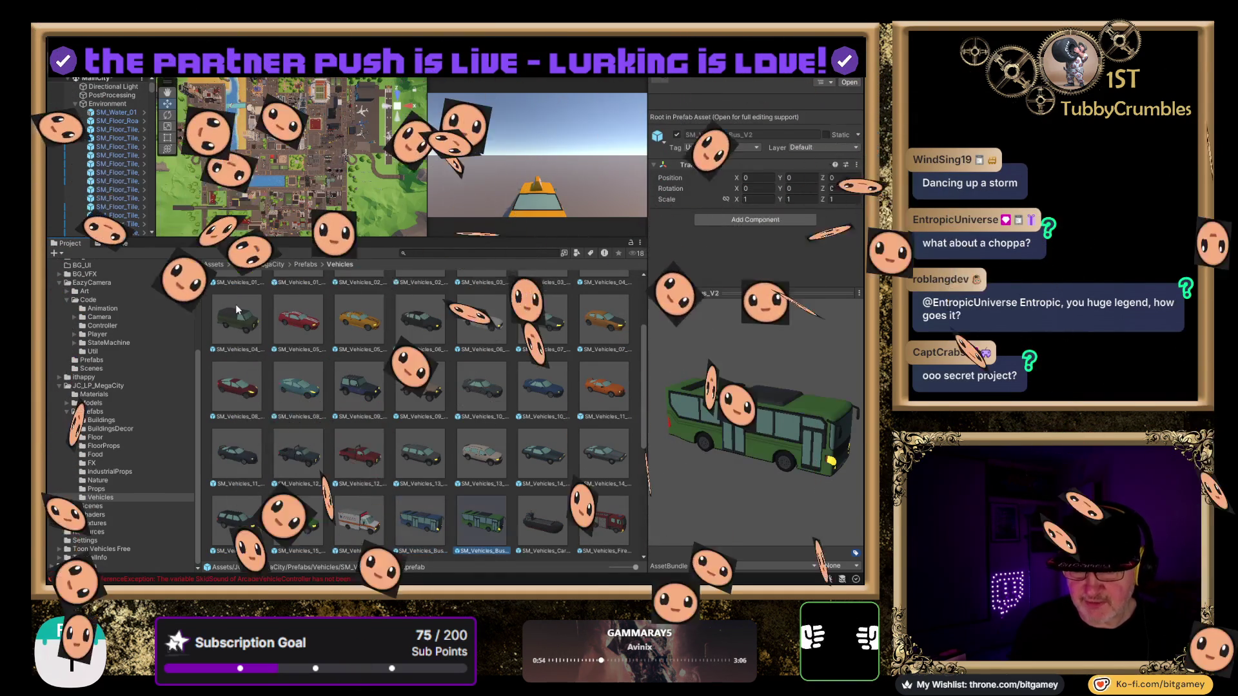
pyautogui.press('Right')
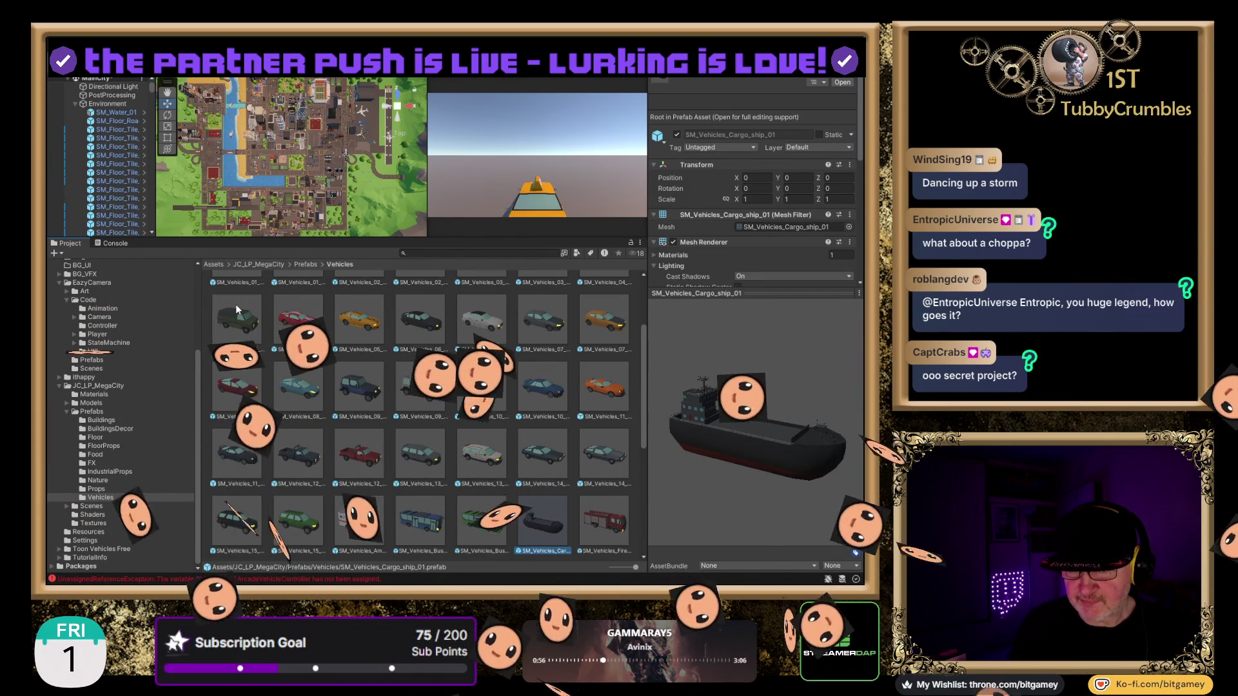
pyautogui.press('Right')
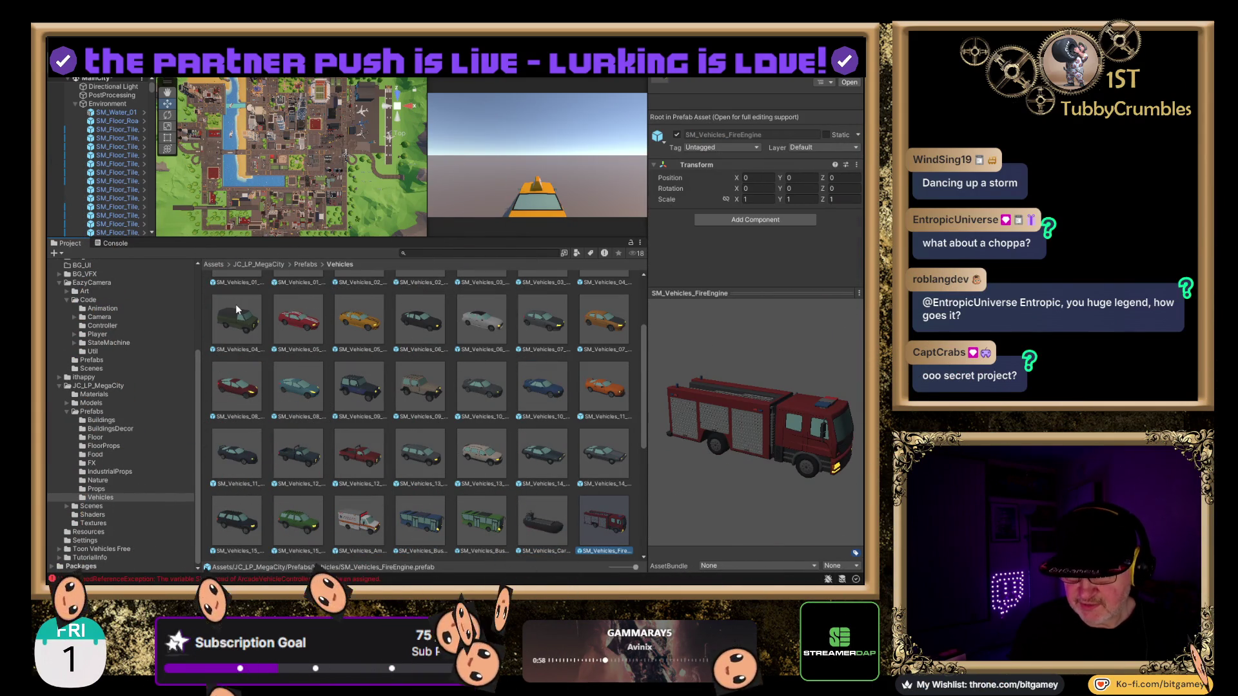
pyautogui.press('Right')
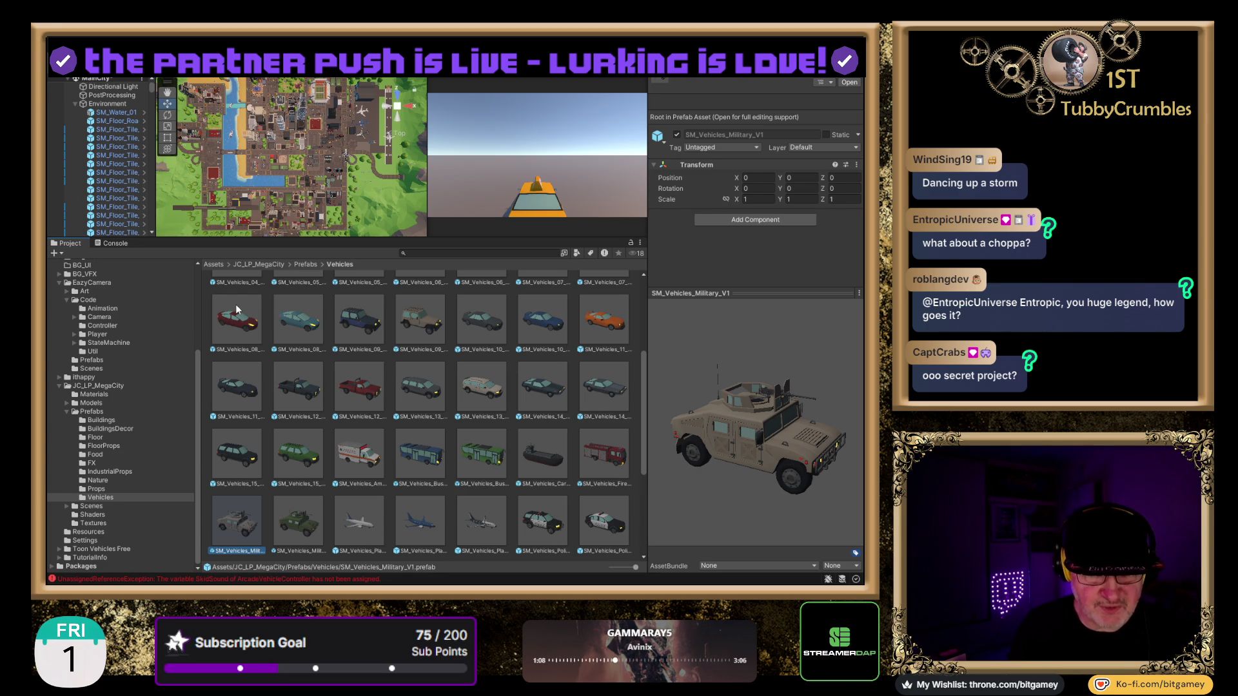
pyautogui.press('Right')
pyautogui.press('Right')
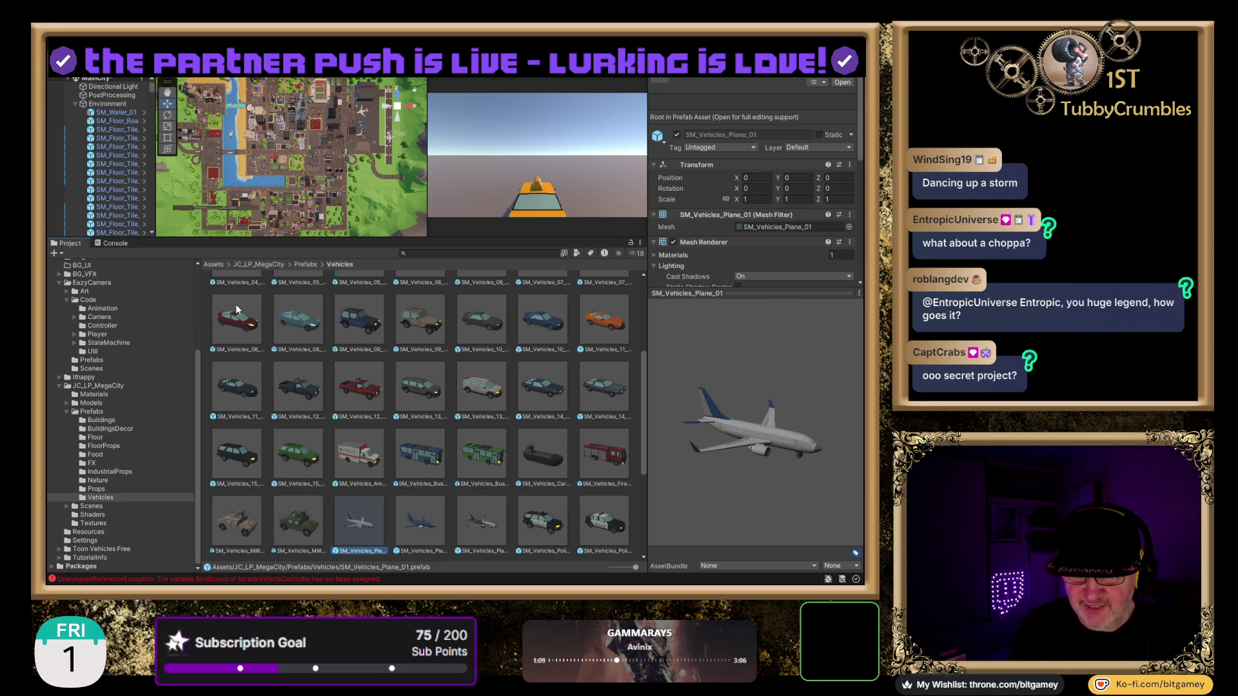
pyautogui.press('Right')
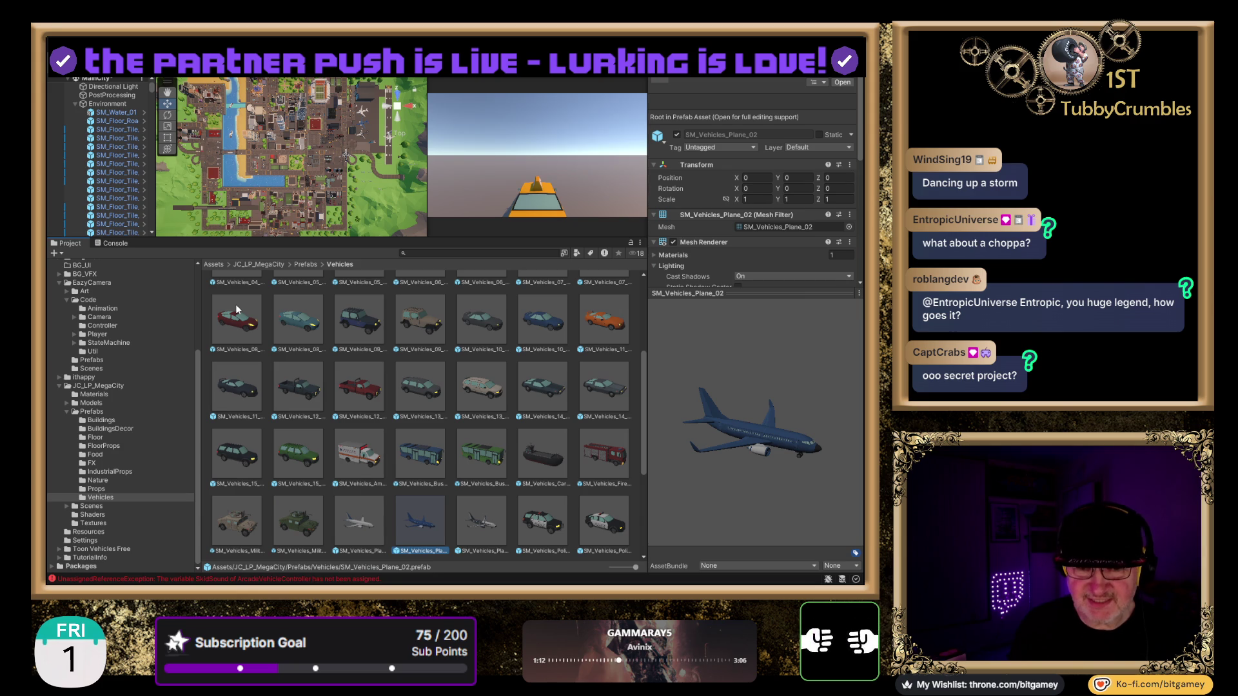
pyautogui.press('Left')
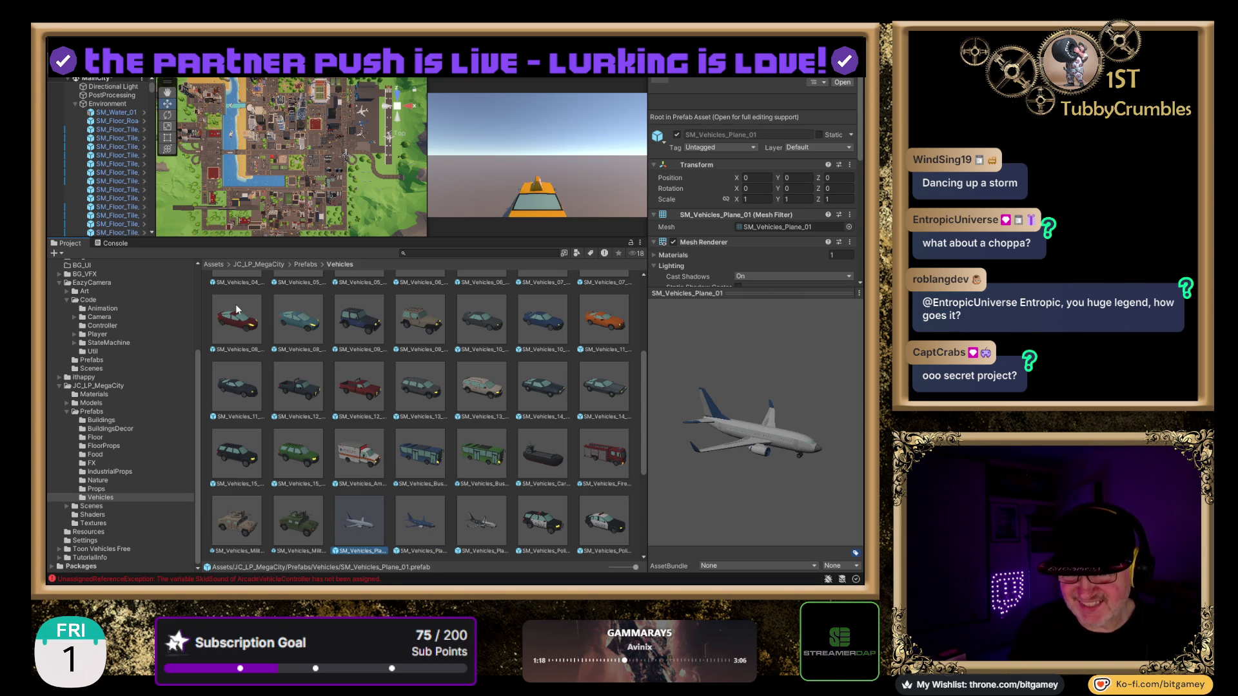
pyautogui.press('Right')
pyautogui.press('Right')
pyautogui.press('Right')
pyautogui.press('Right')
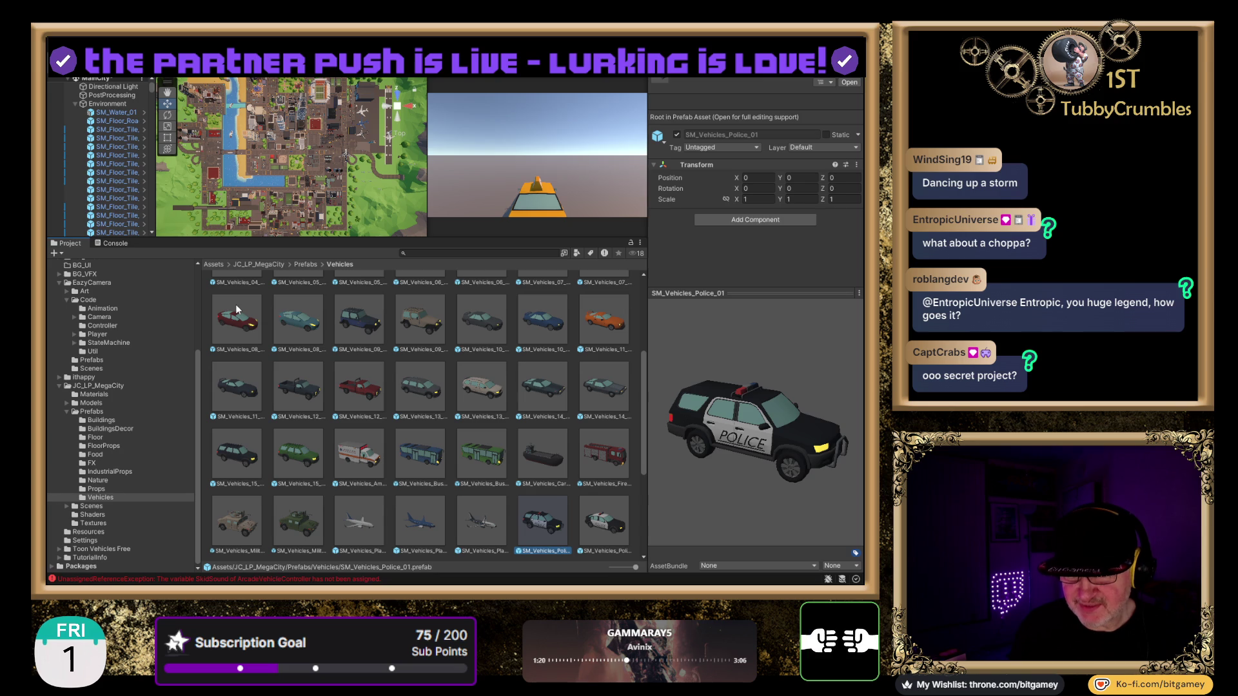
pyautogui.press('Right')
pyautogui.press('Right')
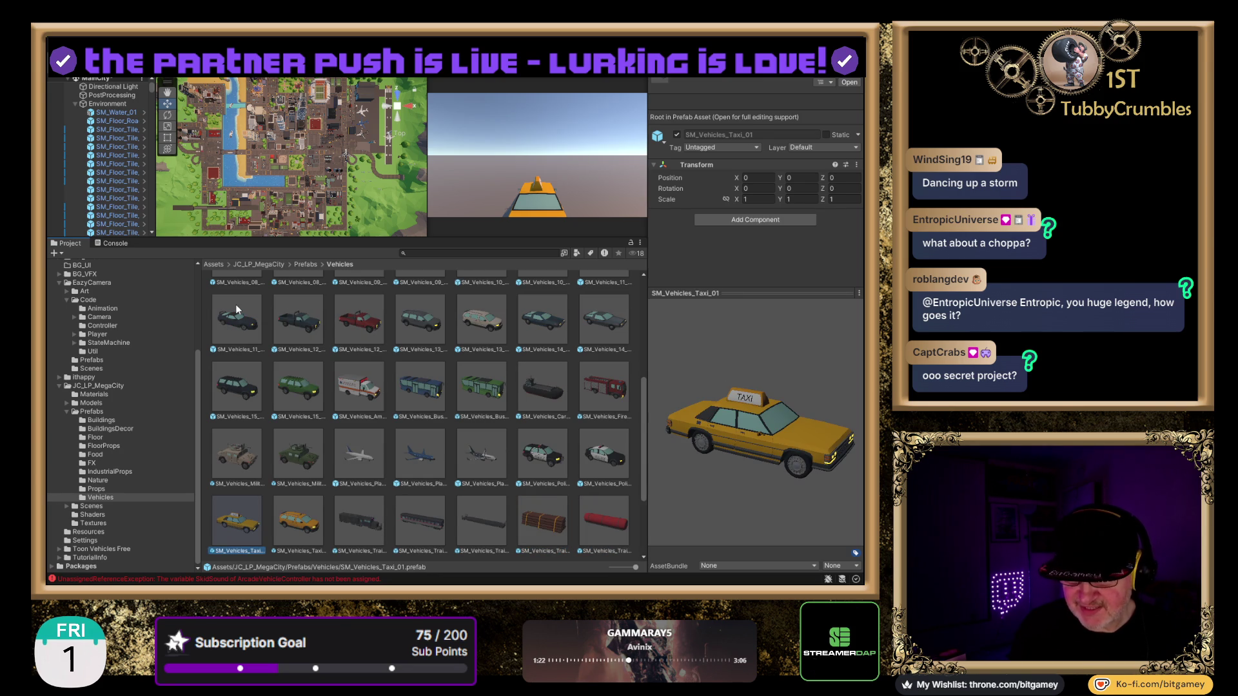
# Step: Step through the Train, TrainPart and Truck prefabs, including the blue Truck_02_V2 semi, to SM_Vehicles_Helicopter_V1
pyautogui.press('Right')
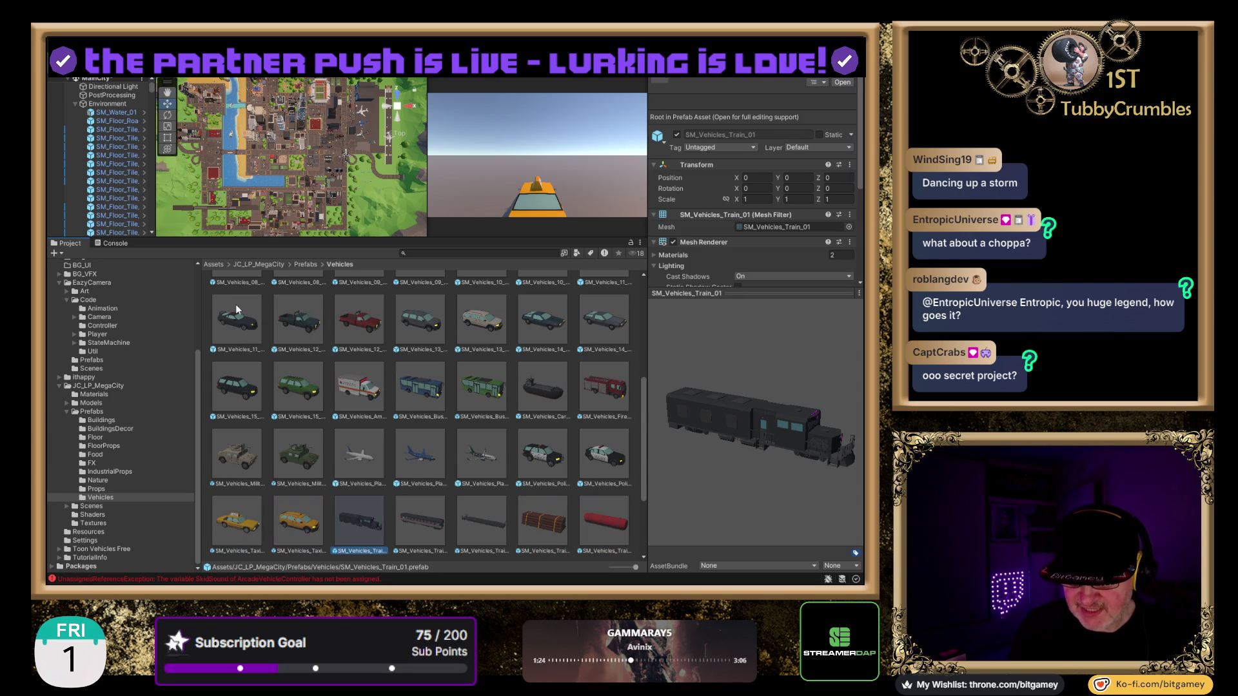
pyautogui.press('Right')
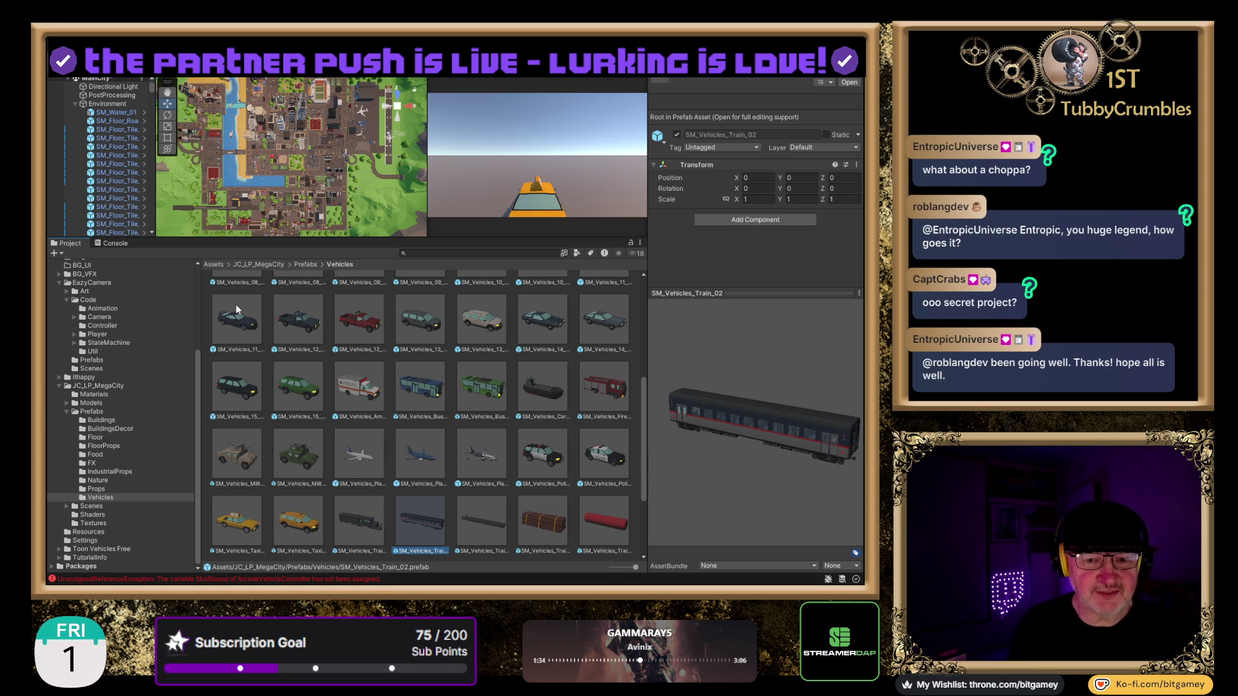
pyautogui.press('Right')
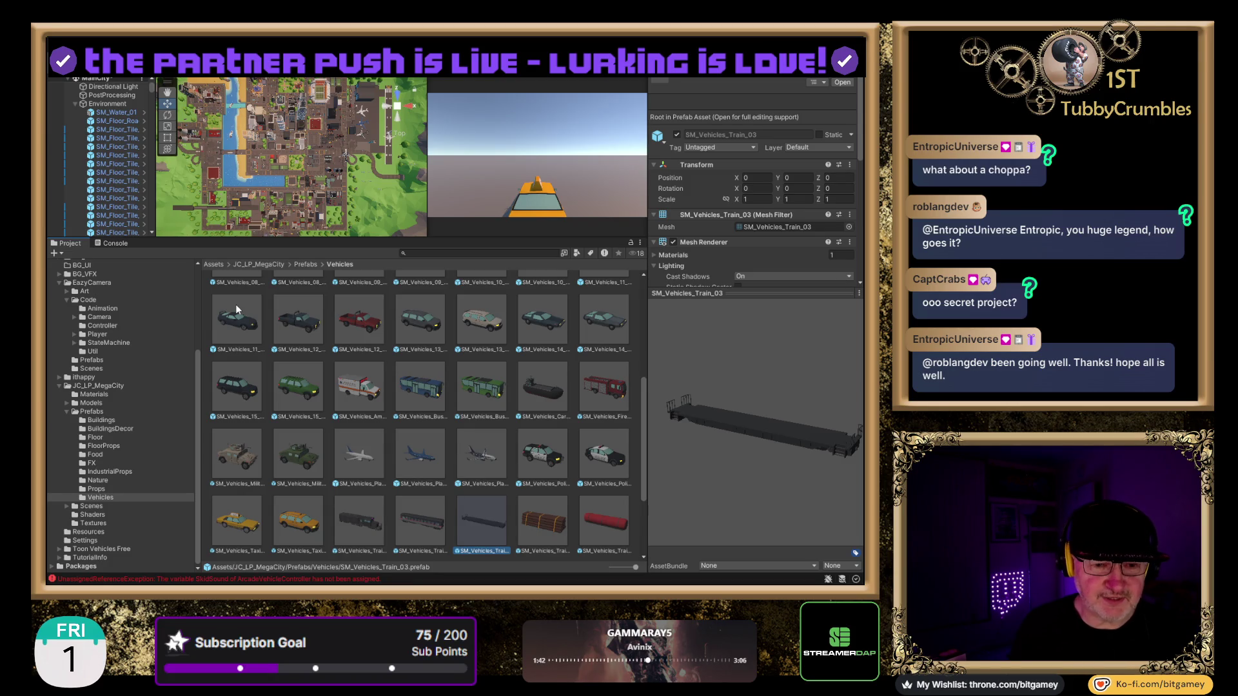
pyautogui.press('Right')
pyautogui.press('Right')
pyautogui.press('Right')
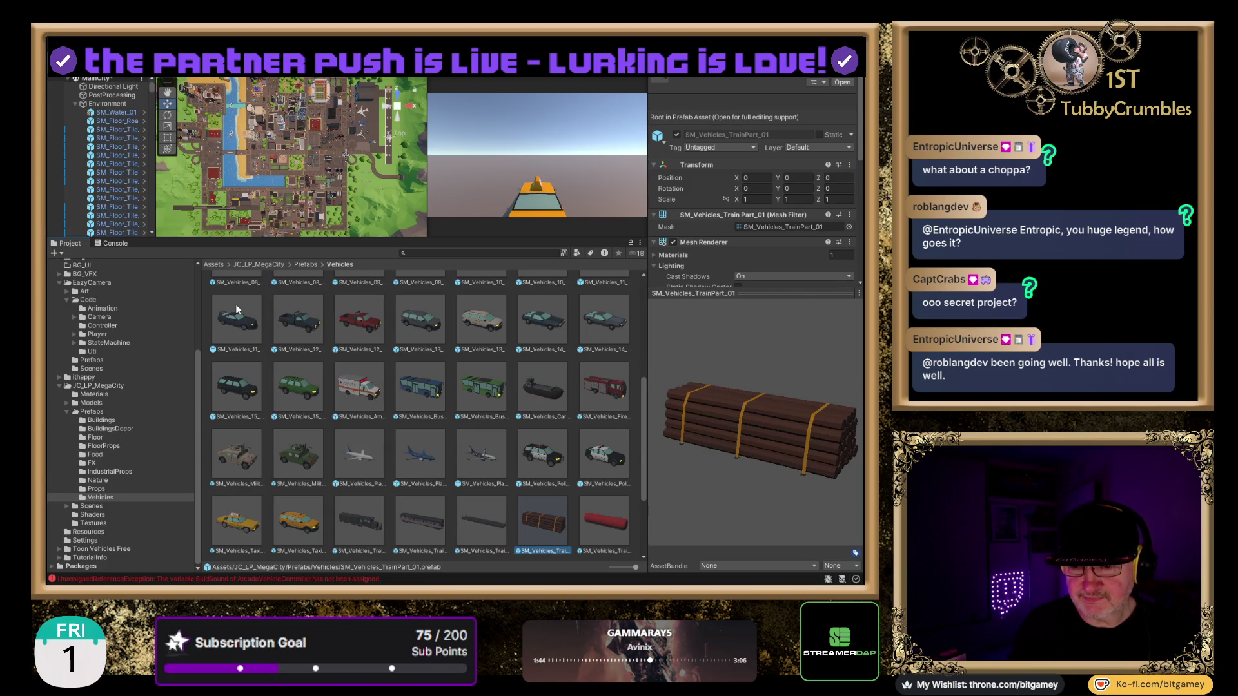
pyautogui.press('Right')
pyautogui.press('Right')
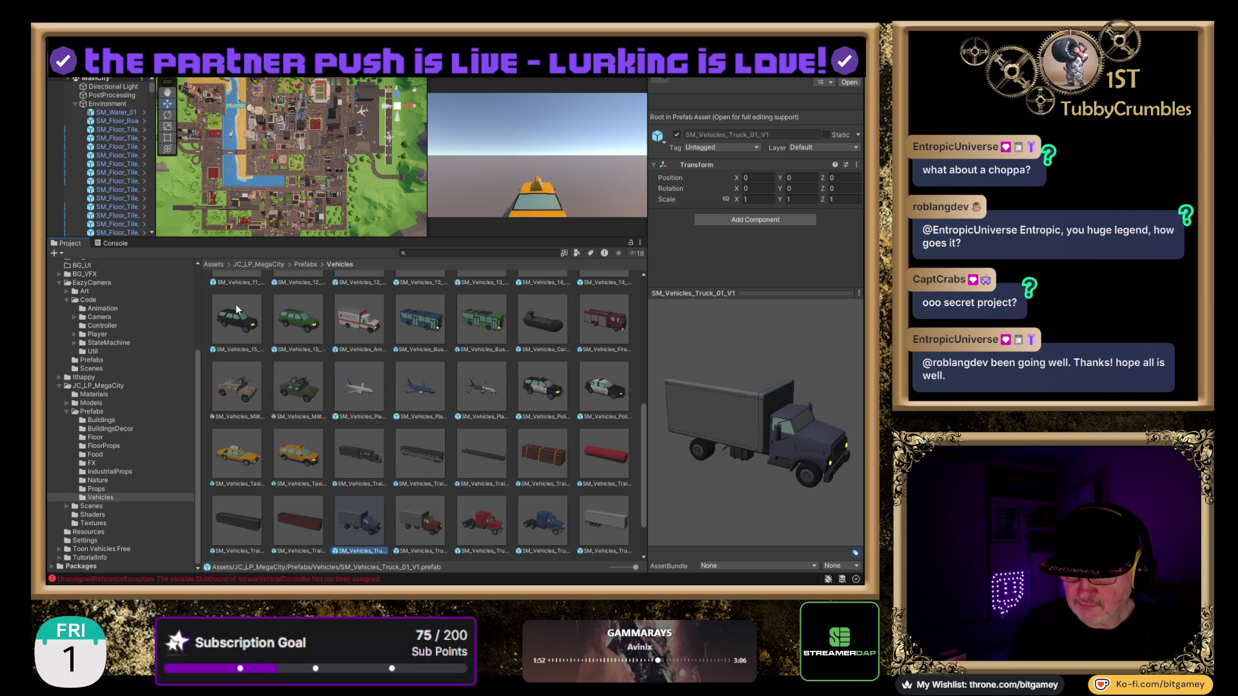
pyautogui.press('Right')
pyautogui.press('Right')
pyautogui.press('Right')
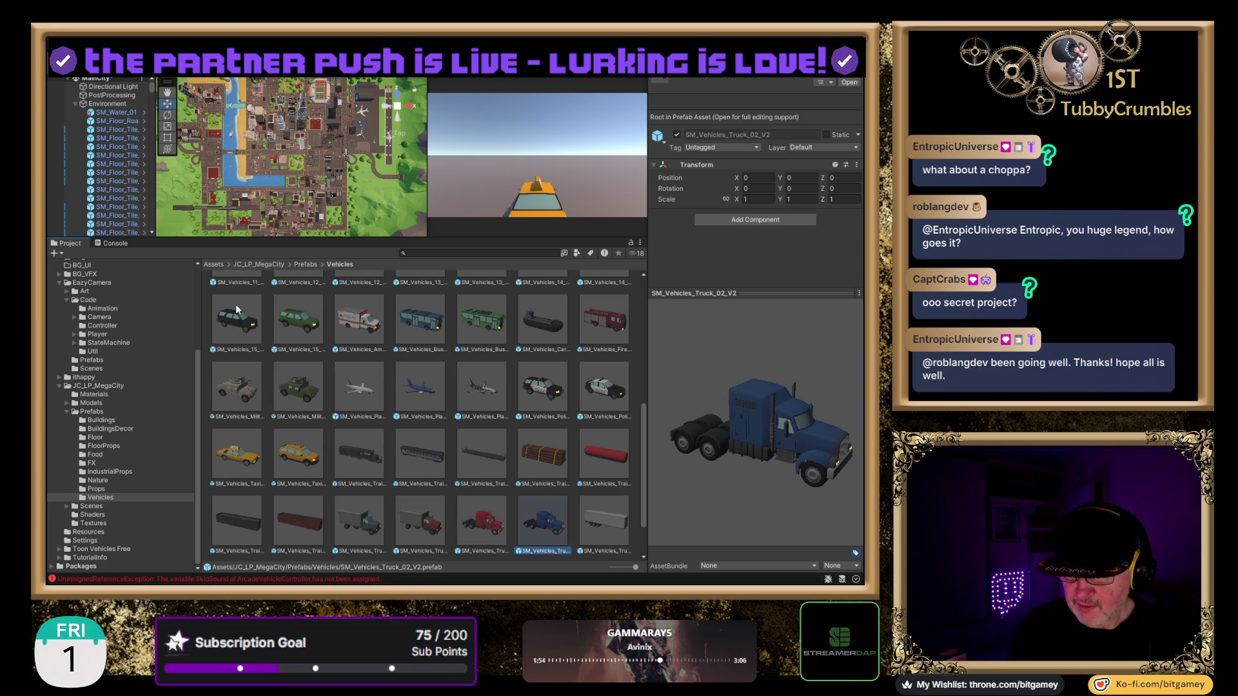
pyautogui.press('Right')
pyautogui.press('Right')
pyautogui.press('Right')
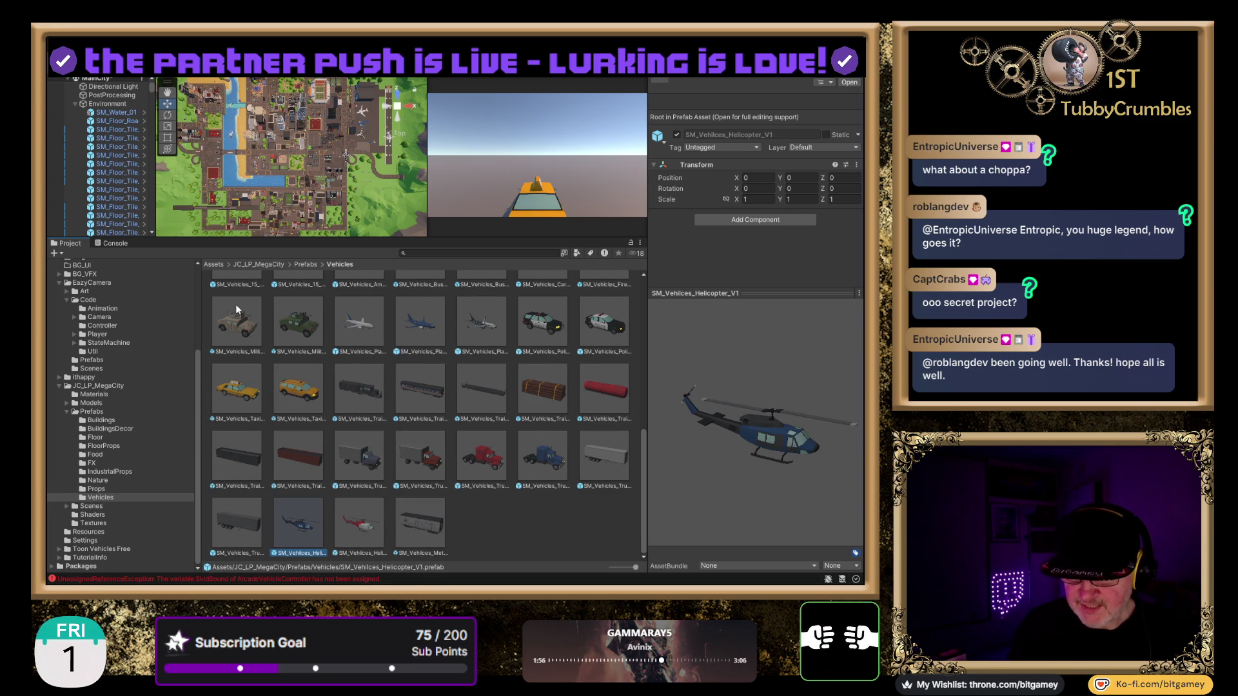